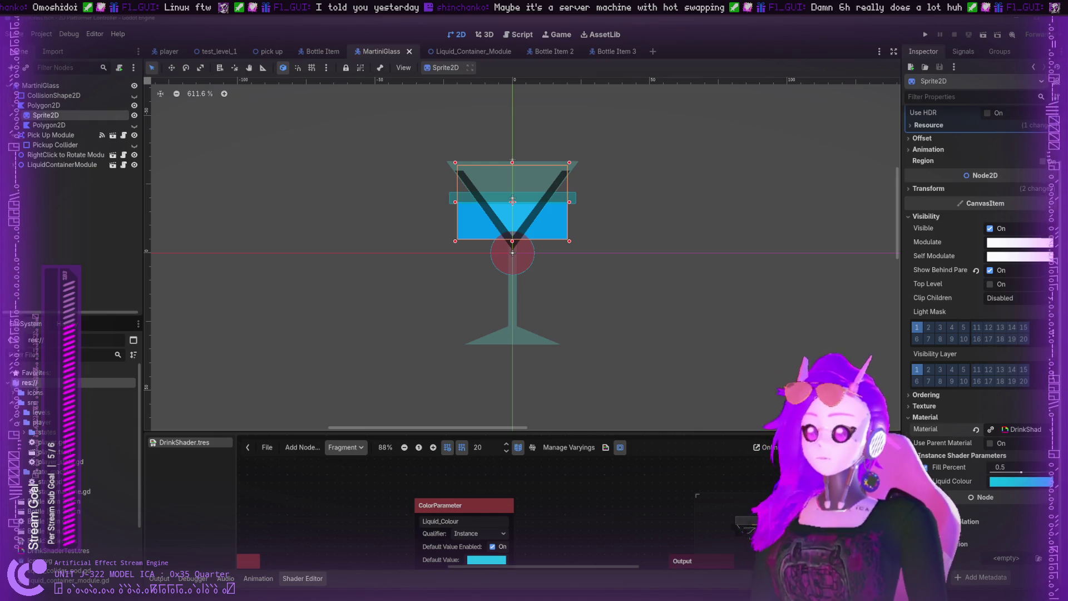
- Run the game and pour the white and green bottles into the martini glass
click(193, 225)
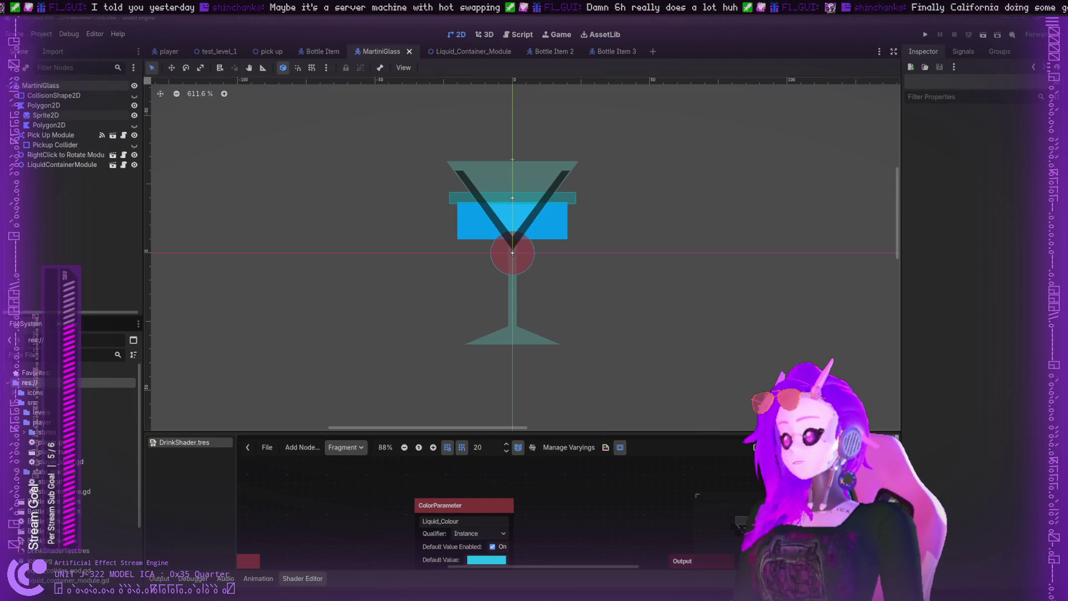
click(923, 36)
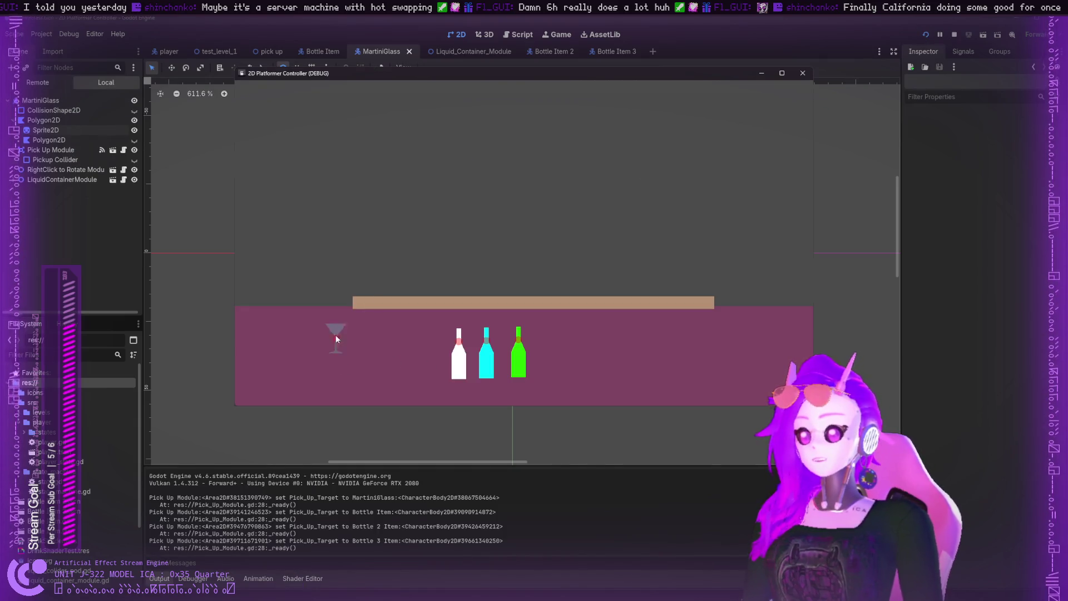
mouse_move(462, 357)
mouse_down()
mouse_move(475, 224)
mouse_move(643, 309)
mouse_move(584, 314)
mouse_up()
mouse_move(520, 348)
mouse_down()
mouse_move(478, 234)
mouse_move(452, 243)
mouse_move(512, 328)
mouse_up()
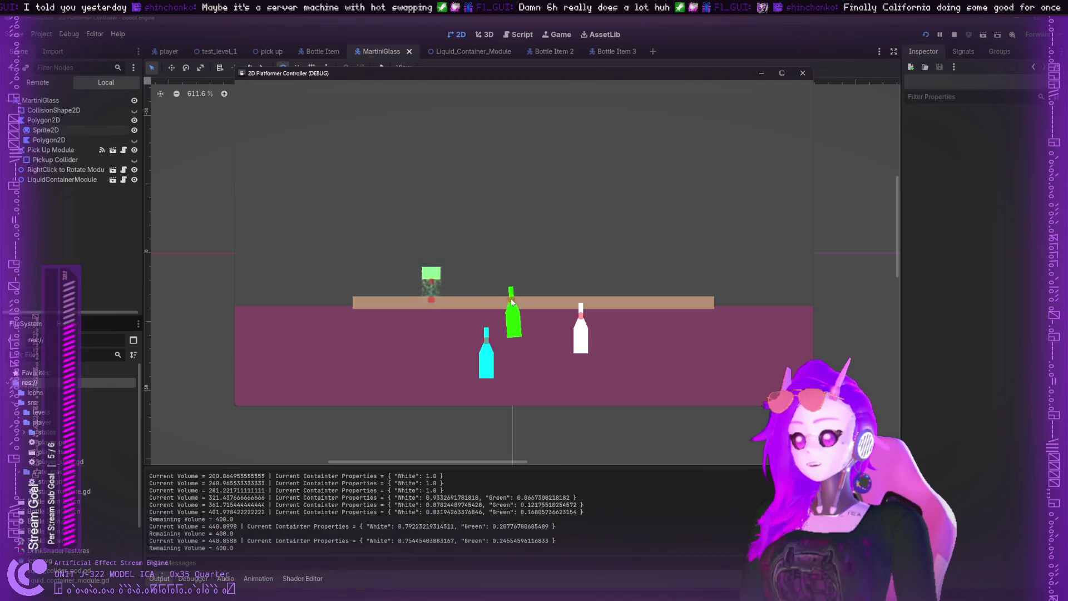
mouse_move(432, 280)
mouse_down()
mouse_move(440, 207)
mouse_move(443, 270)
mouse_up()
- Pour the cyan bottle in, toss the green and white bottles aside, and lift the glass
mouse_move(484, 361)
mouse_down()
mouse_move(477, 262)
mouse_move(443, 255)
mouse_move(601, 334)
mouse_up()
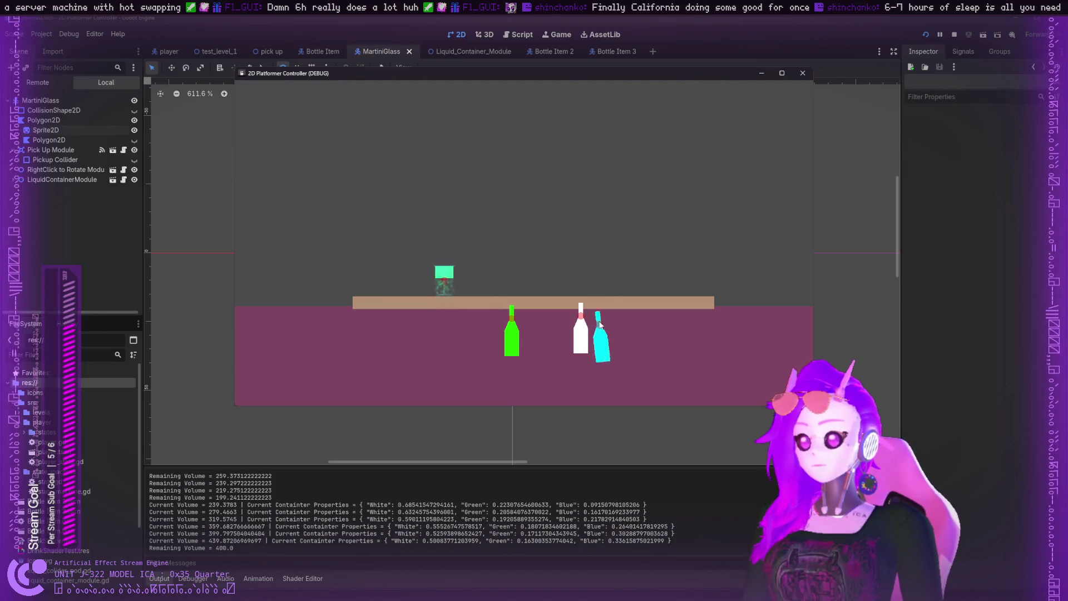
mouse_move(507, 334)
mouse_down()
mouse_move(512, 164)
mouse_move(271, 228)
mouse_up()
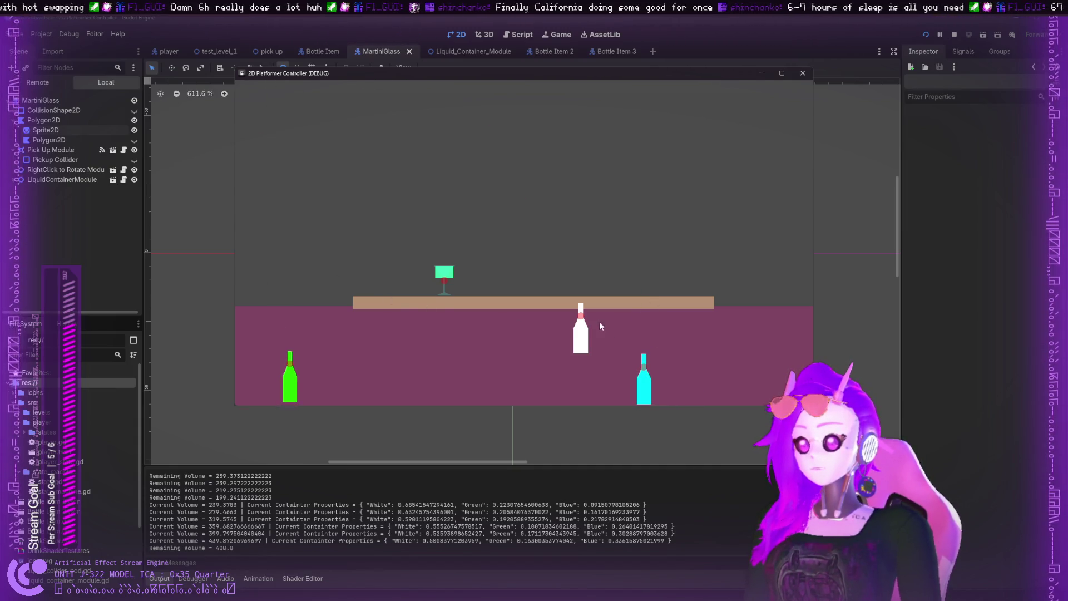
mouse_move(589, 316)
mouse_down()
mouse_move(374, 367)
mouse_move(753, 273)
mouse_move(797, 331)
mouse_move(345, 371)
mouse_move(802, 218)
mouse_move(412, 257)
mouse_move(299, 305)
mouse_move(253, 381)
mouse_move(405, 373)
mouse_move(677, 262)
mouse_move(396, 283)
mouse_move(368, 299)
mouse_move(377, 362)
mouse_move(312, 367)
mouse_move(807, 308)
mouse_move(453, 352)
mouse_up()
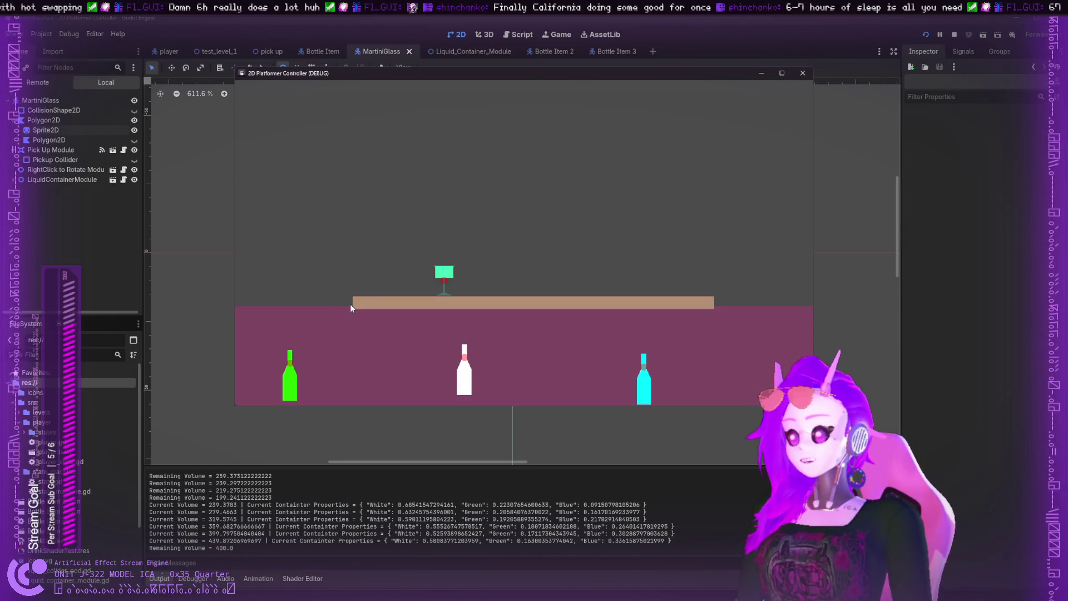
mouse_move(444, 282)
mouse_down()
mouse_move(451, 241)
mouse_move(440, 248)
mouse_up()
- Tip the glass out, refill it from the cyan bottle, empty it again, then stop the game
right_click(451, 241)
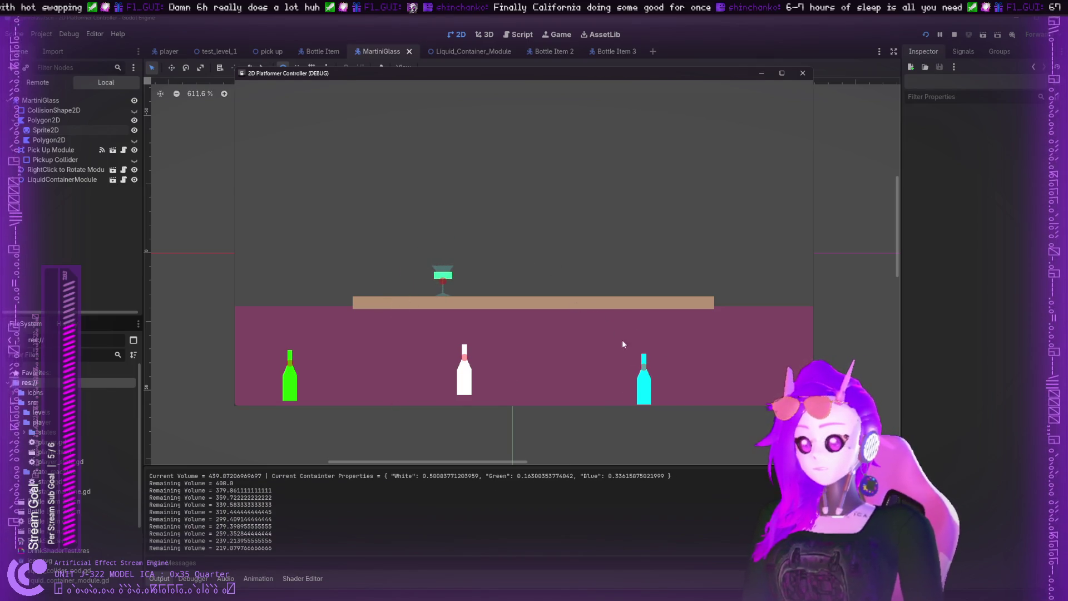
right_click(471, 226)
drag(647, 372, 472, 228)
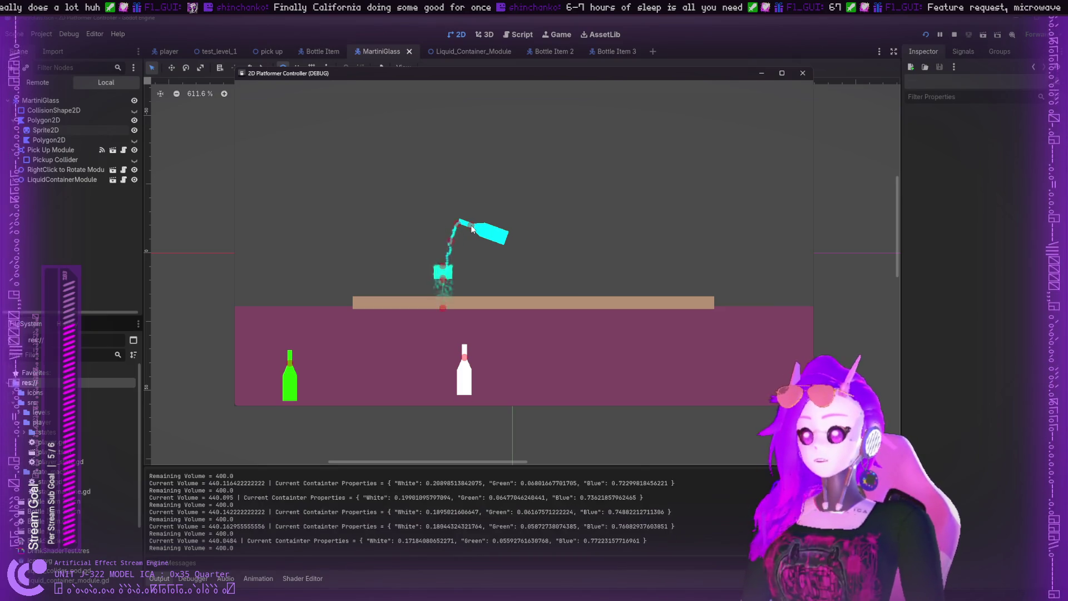
drag(471, 227, 472, 230)
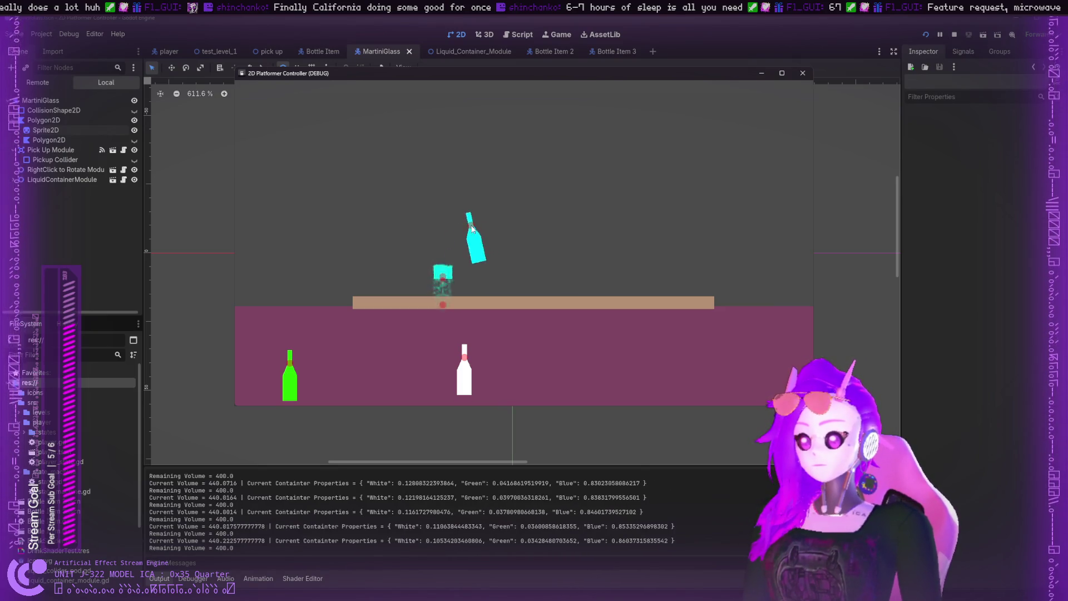
drag(441, 277, 440, 228)
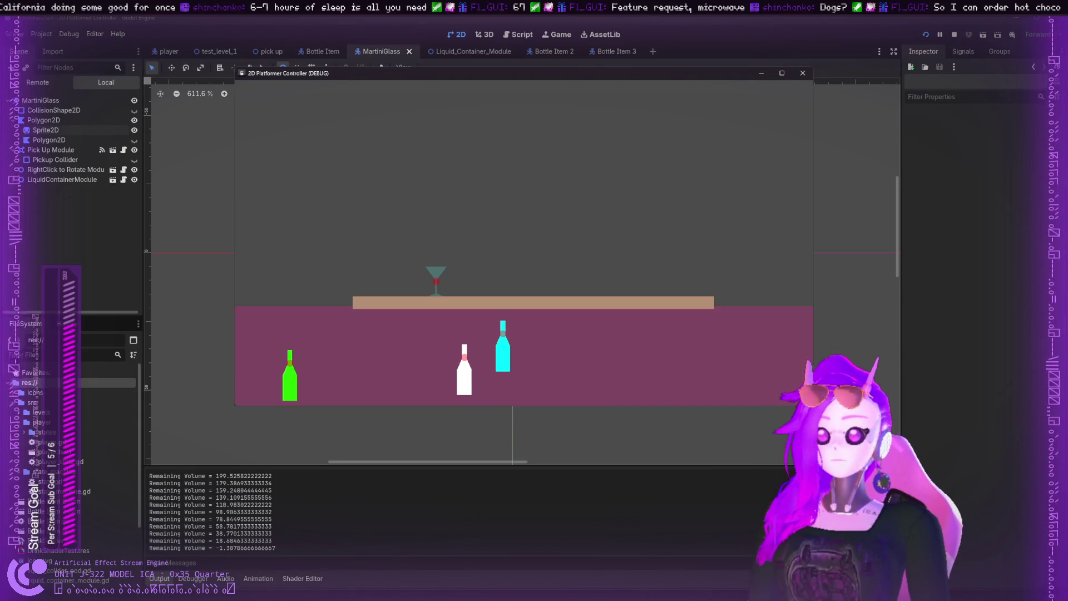
click(955, 34)
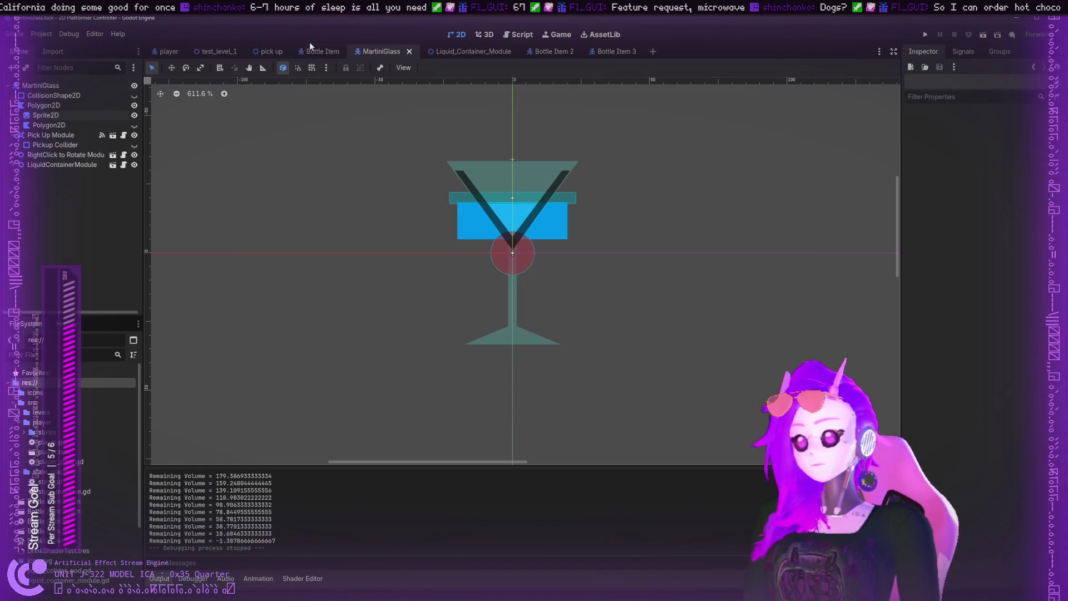
- Switch to the pick up level scene and zoom out to show the glass and three bottles
click(312, 50)
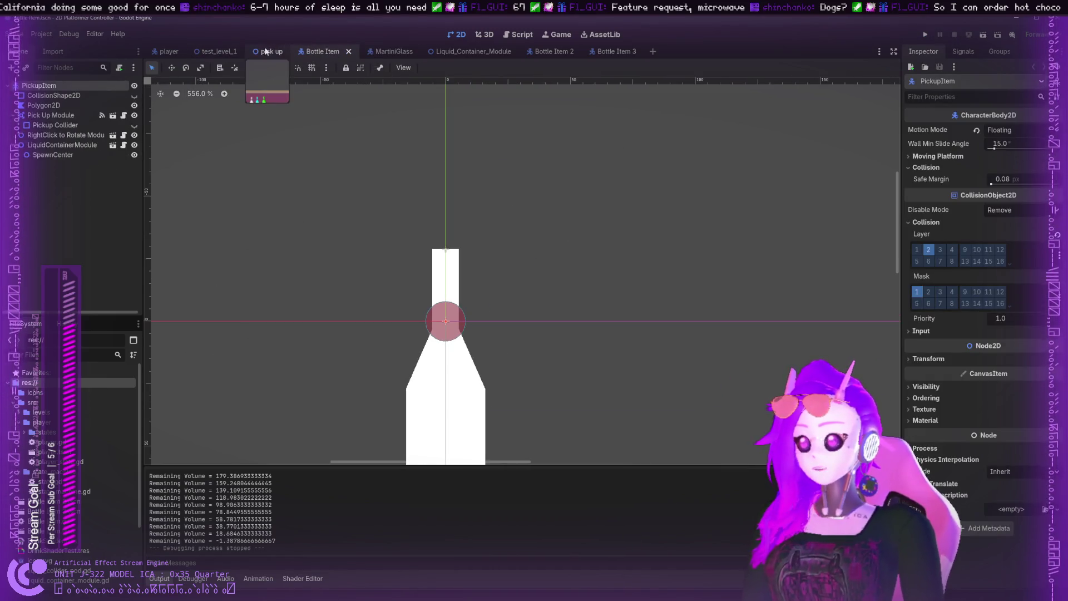
click(268, 51)
scroll(398, 254, down, 3)
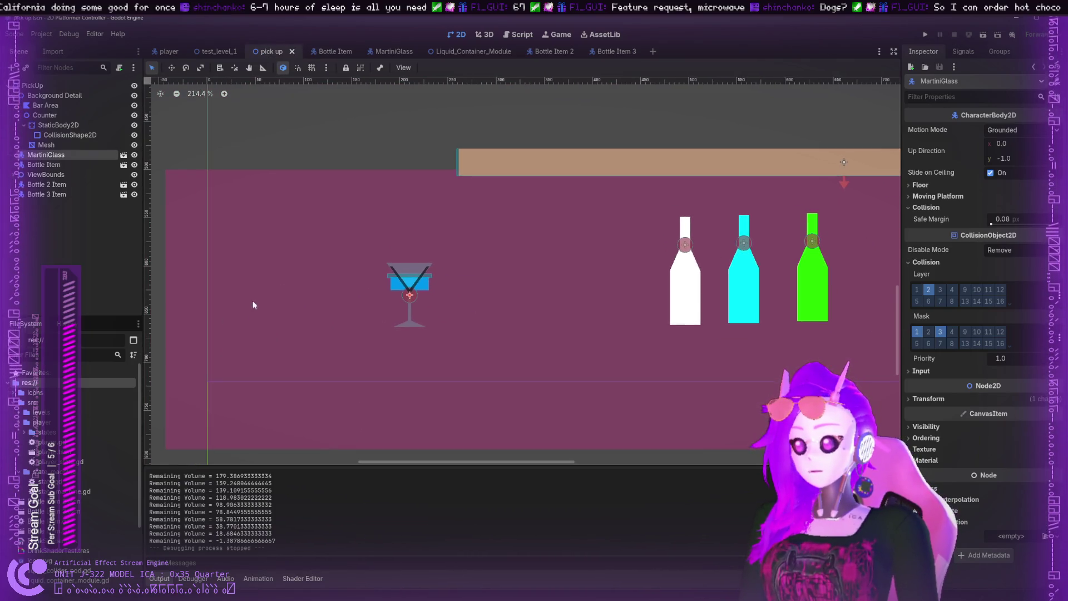
click(68, 235)
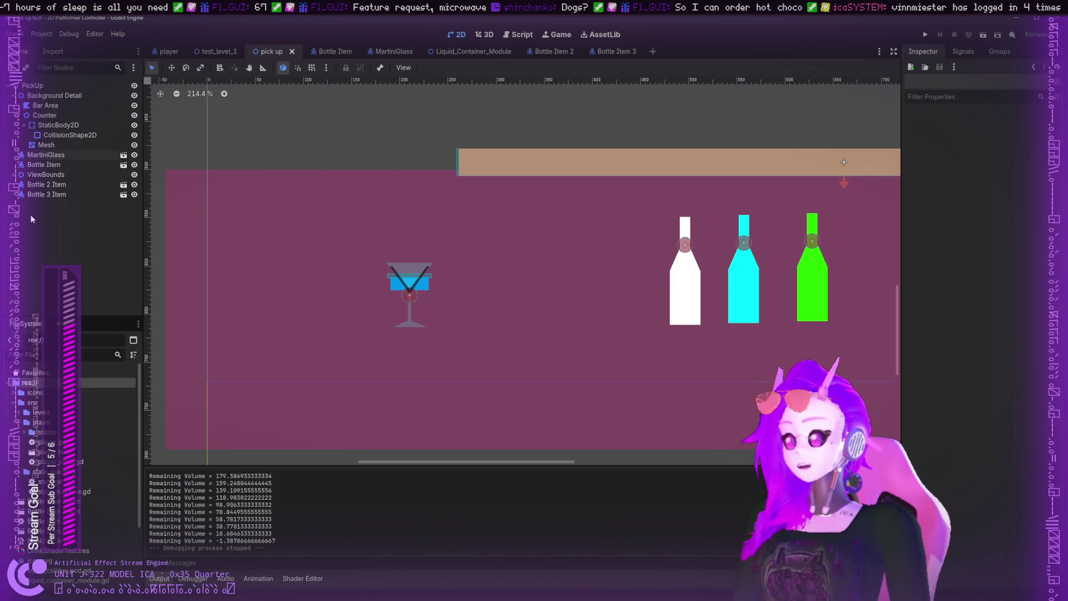
scroll(79, 432, down, 3)
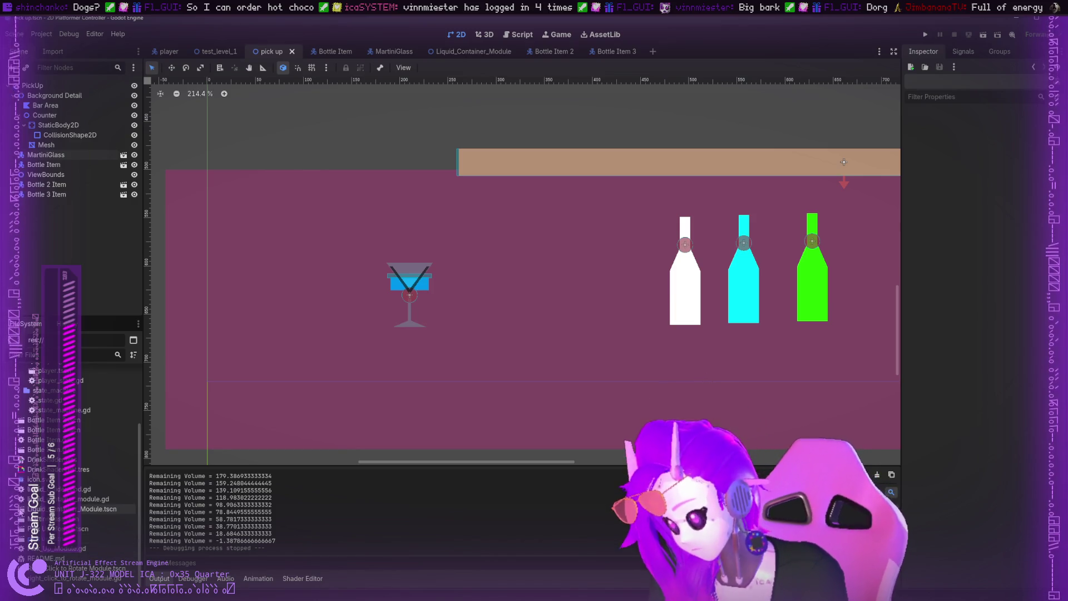
click(4, 432)
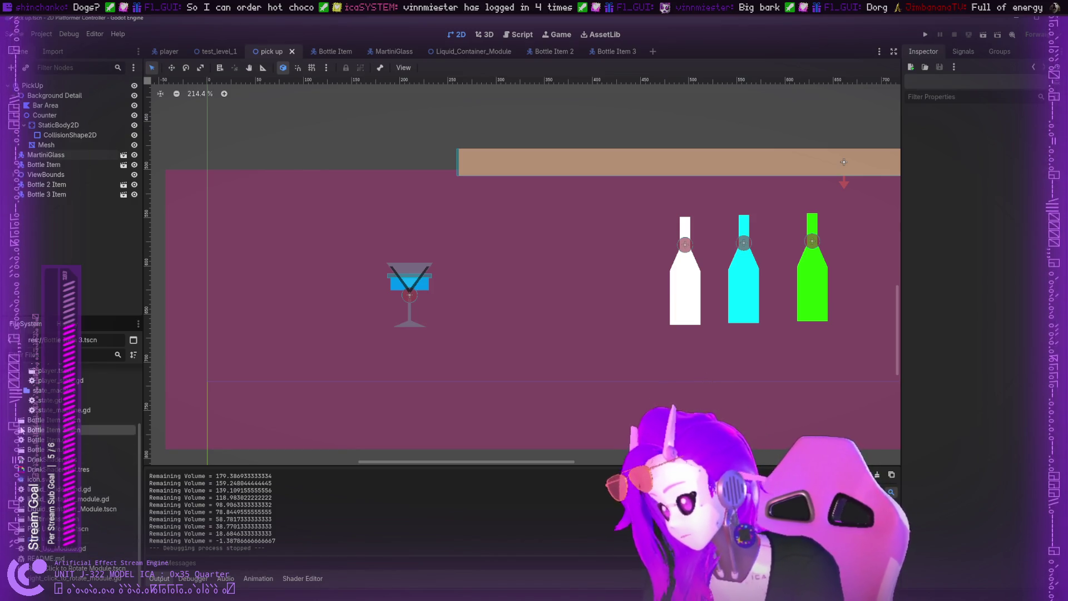
- Collapse the src folder and select the Bottle Item 2 and Garnish Cherry scene files
scroll(14, 410, up, 2)
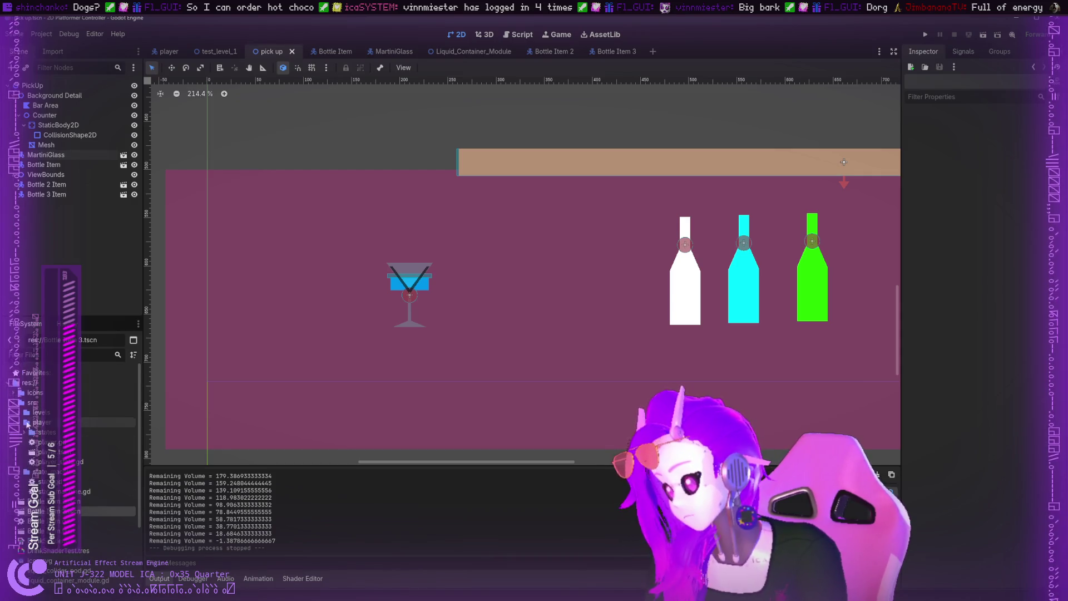
click(15, 402)
click(15, 412)
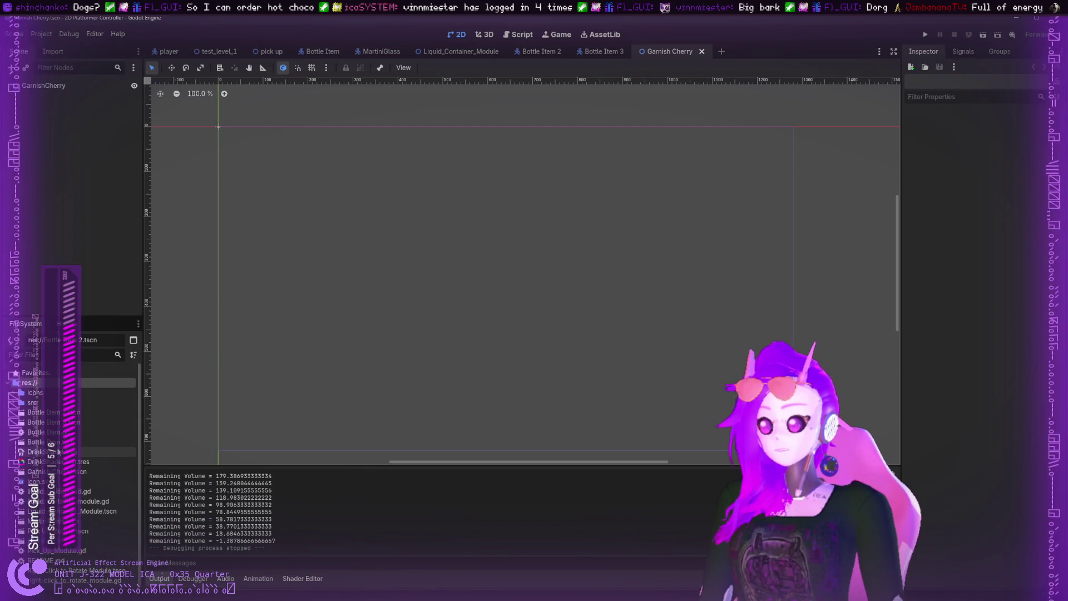
click(56, 472)
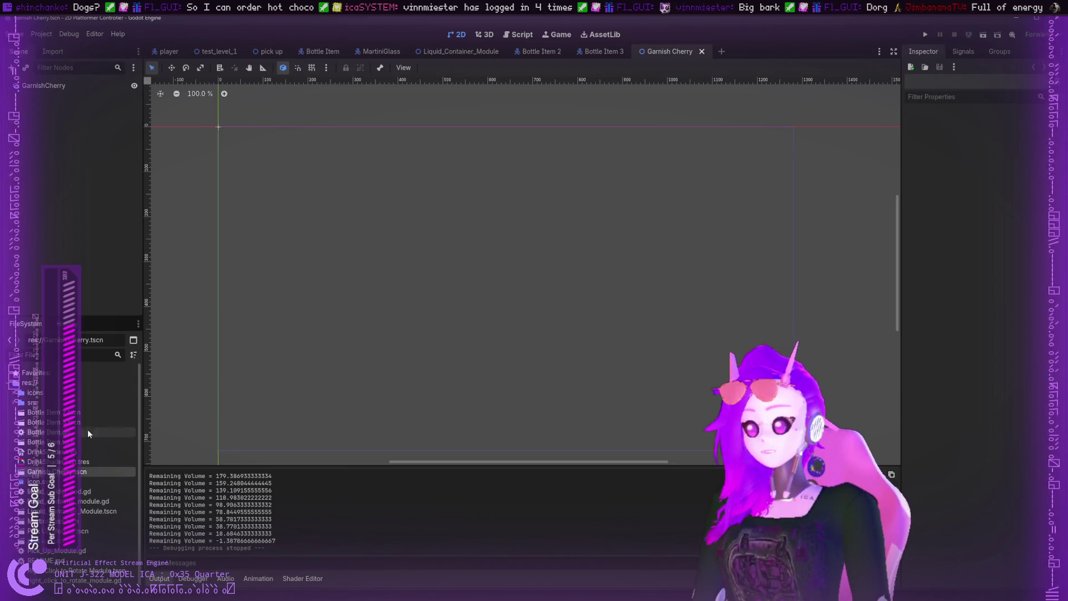
- Instance Garnish_Module.tscn as a child of GarnishCherry and switch to editing Garnish_Module
scroll(89, 532, down, 1)
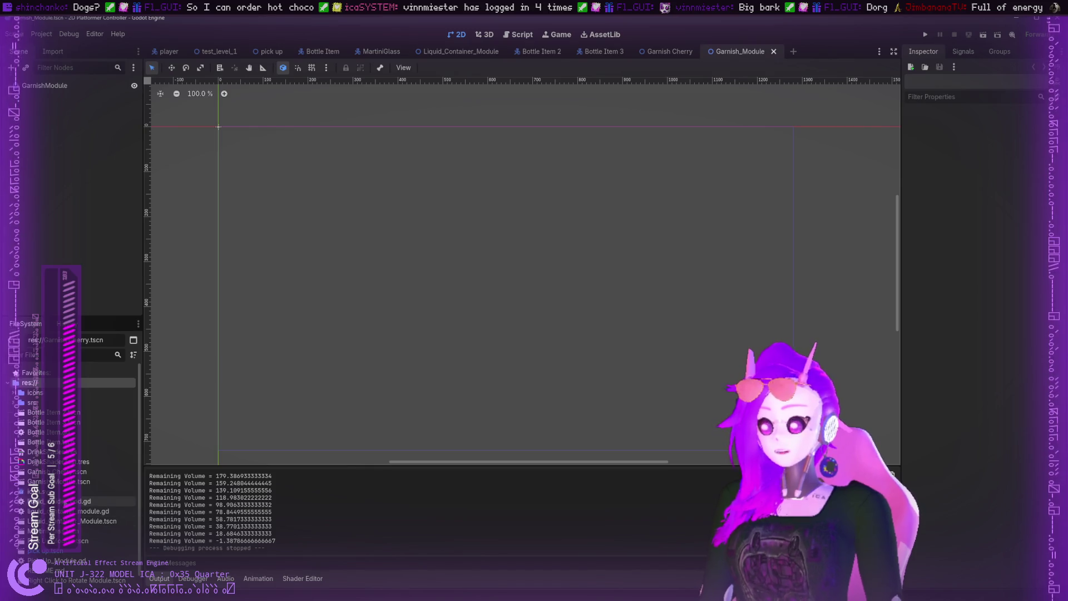
click(60, 472)
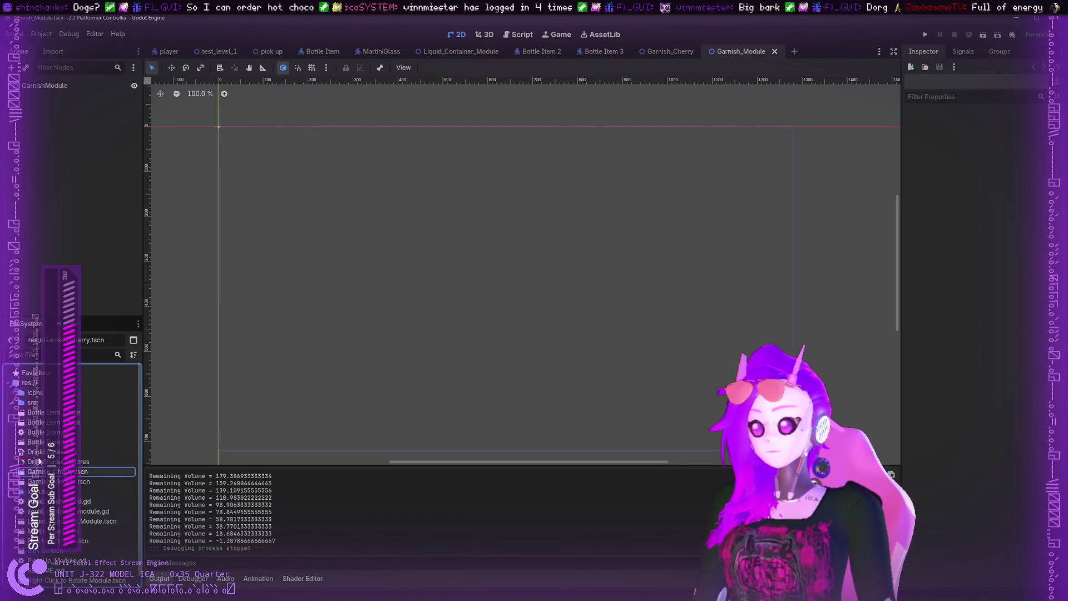
click(60, 482)
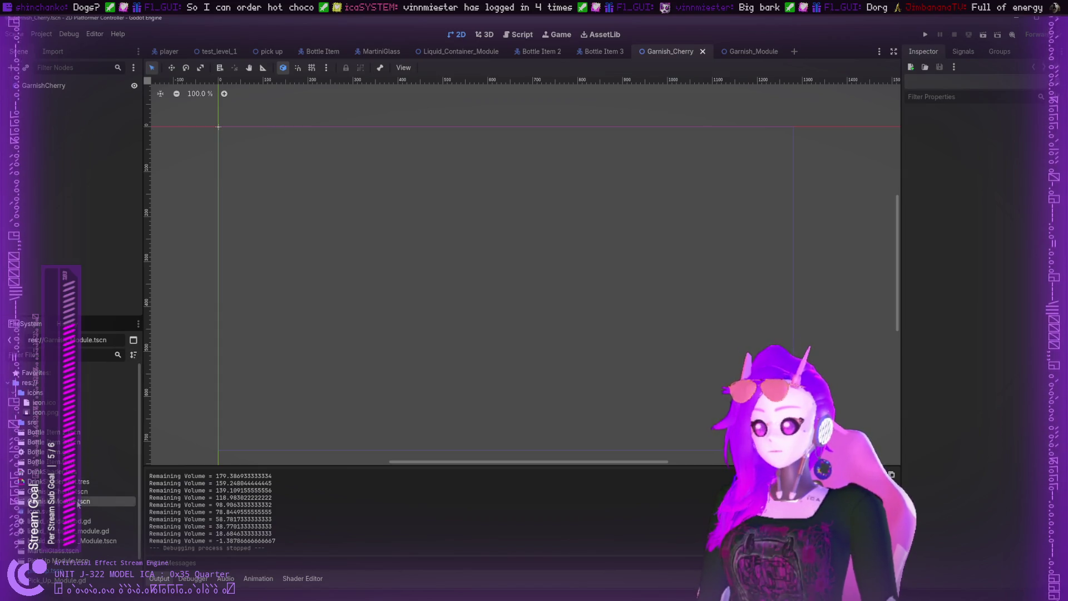
mouse_move(79, 503)
mouse_down()
mouse_move(95, 139)
mouse_move(66, 95)
mouse_up()
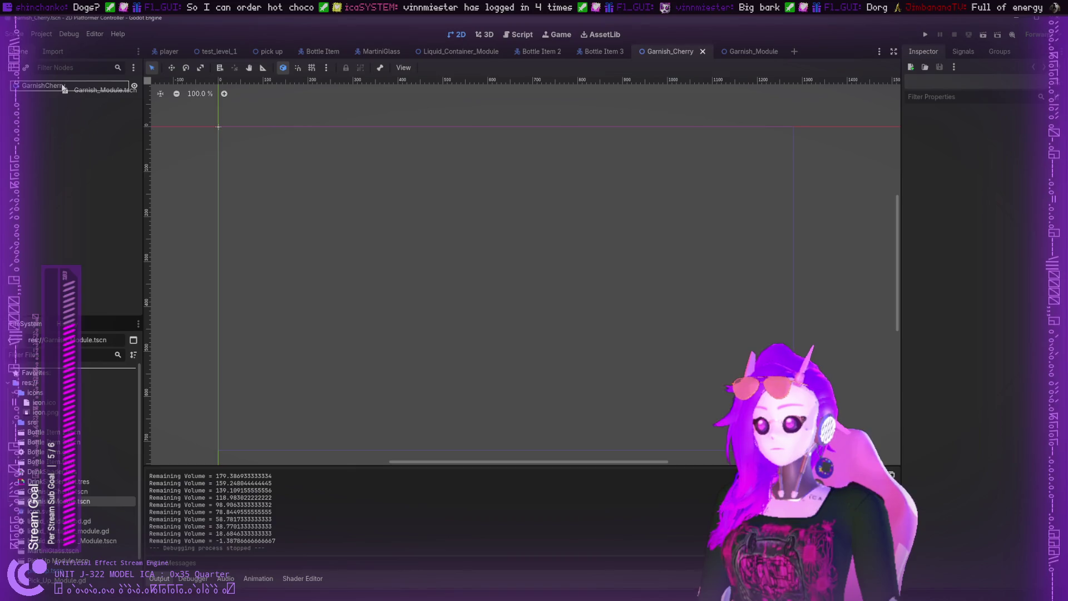
click(63, 94)
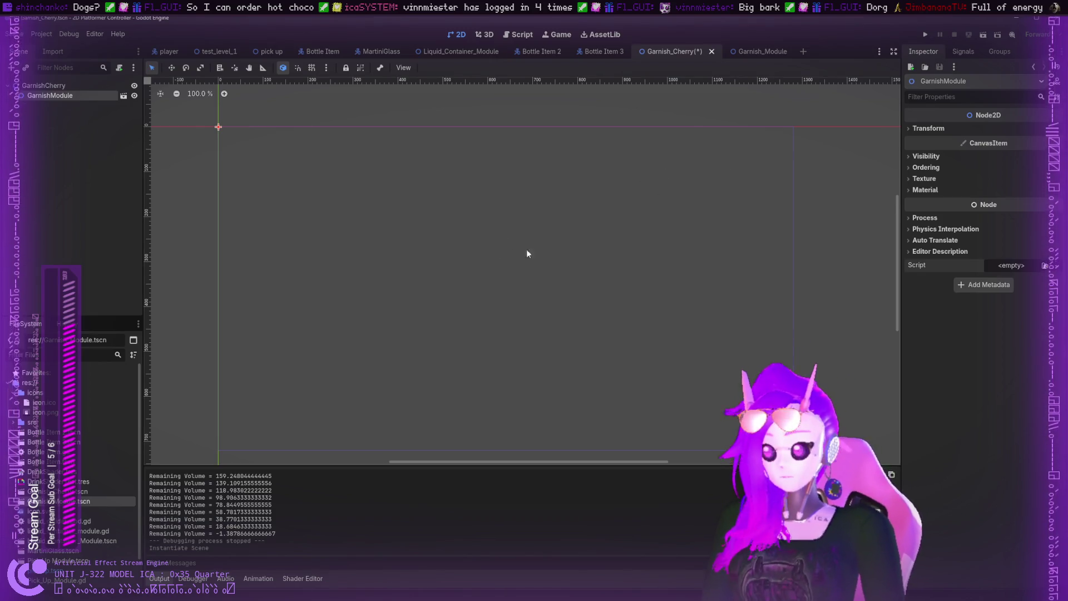
key(ctrl+Tab)
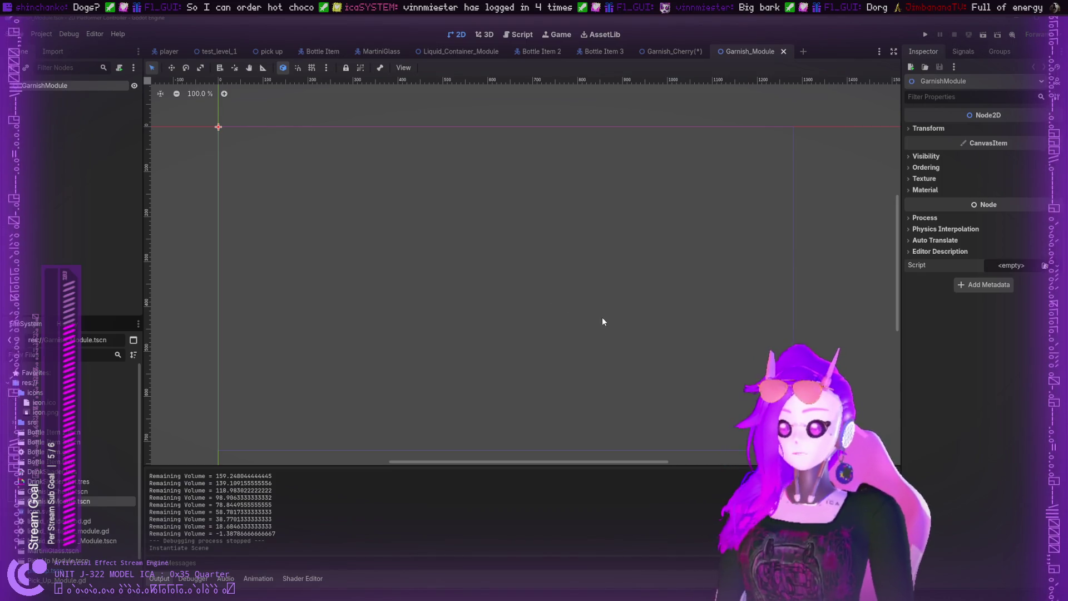
- Attach a new garnish_module.gd script with the default Node2D template to GarnishModule
key(Return)
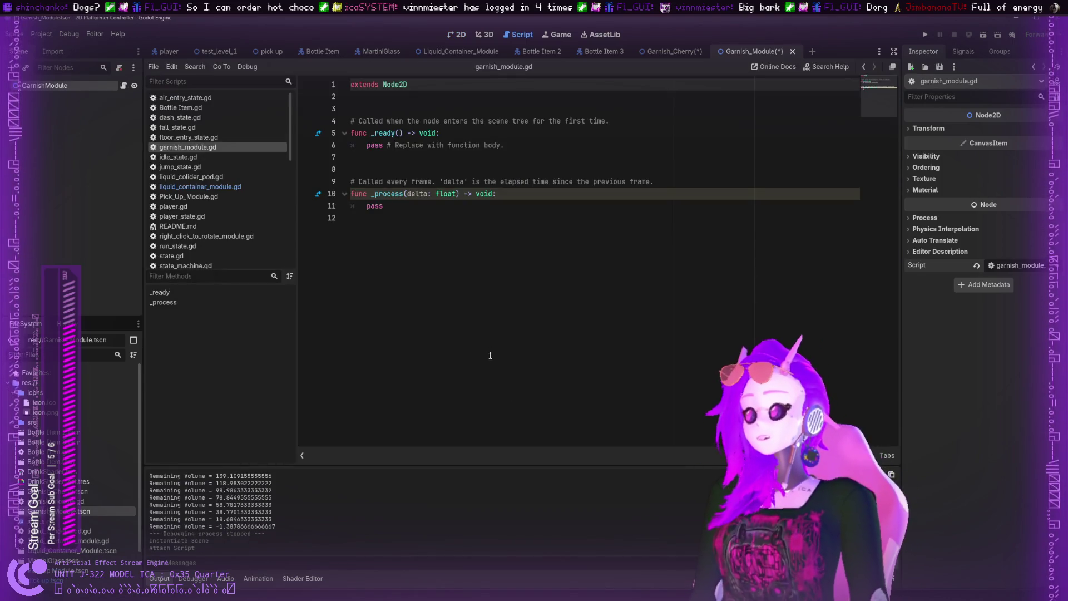
click(412, 167)
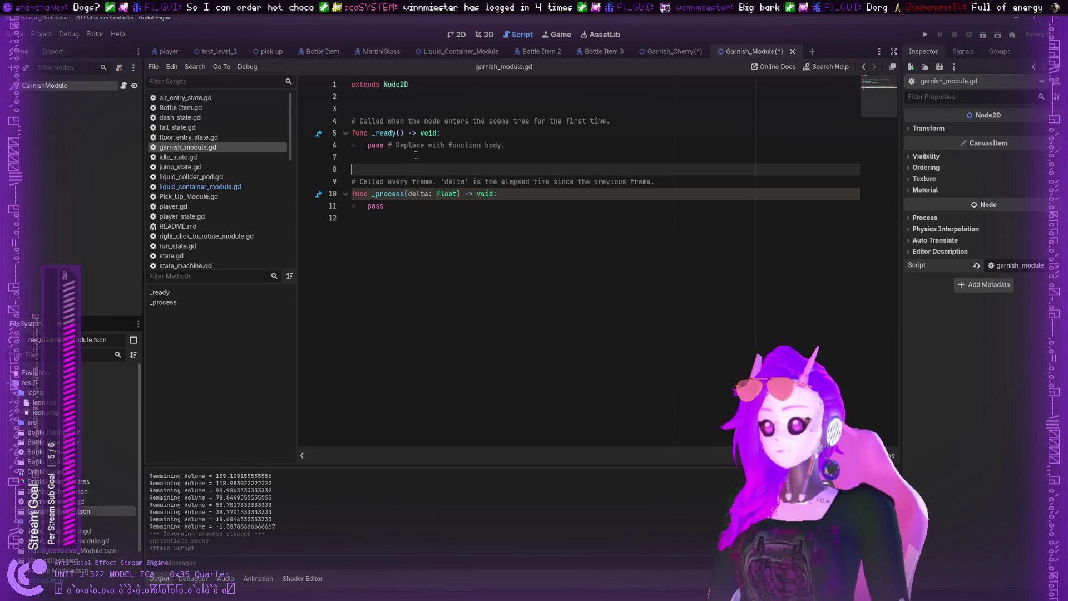
click(423, 146)
click(423, 109)
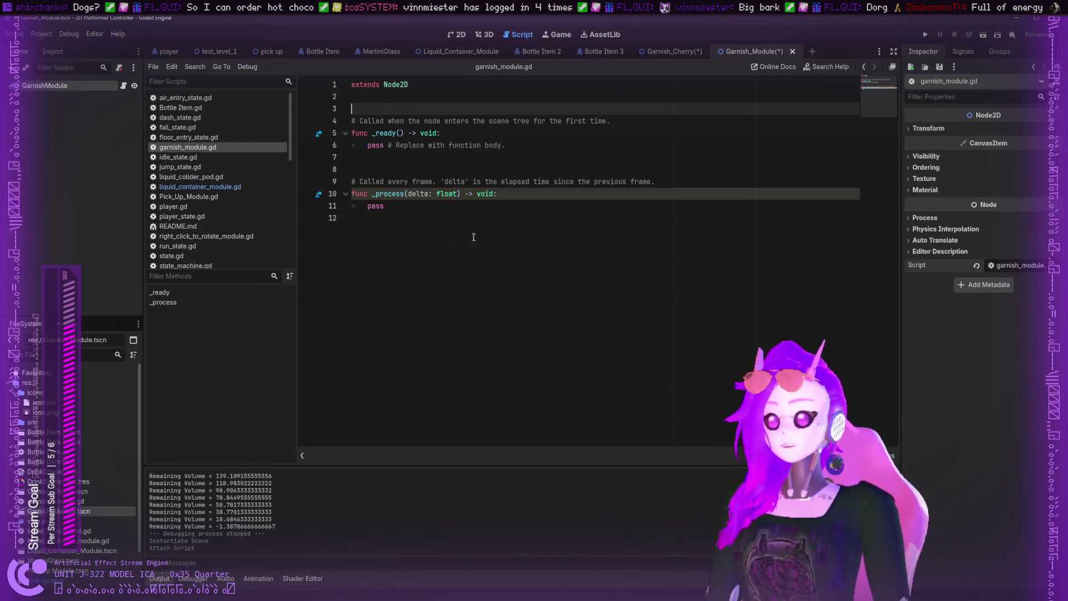
click(399, 157)
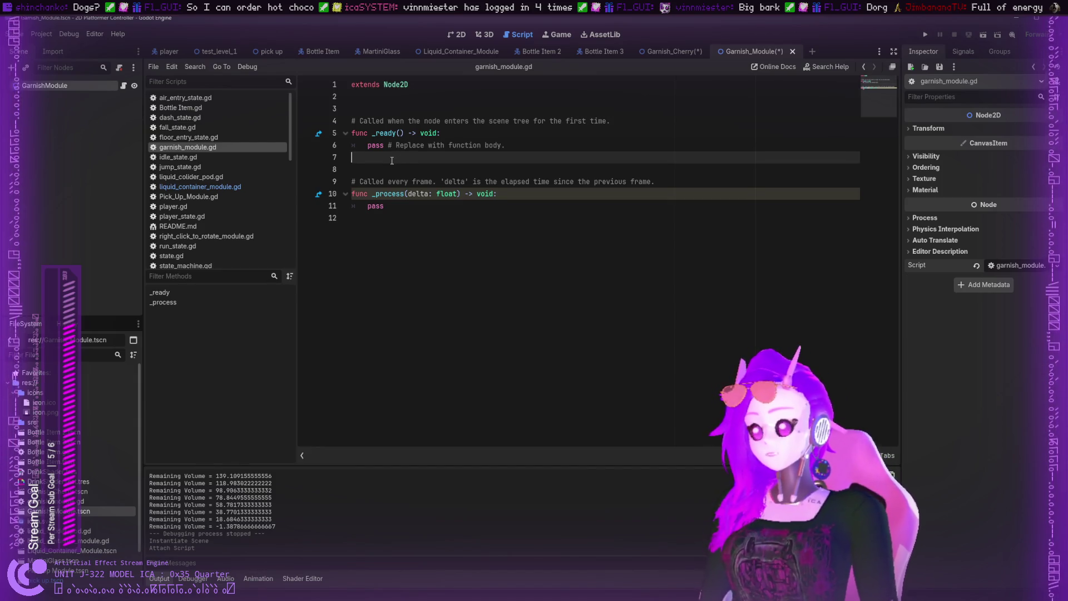
- Save the Garnish_Cherry scene and return to Garnish_Module
click(658, 55)
key(ctrl+s)
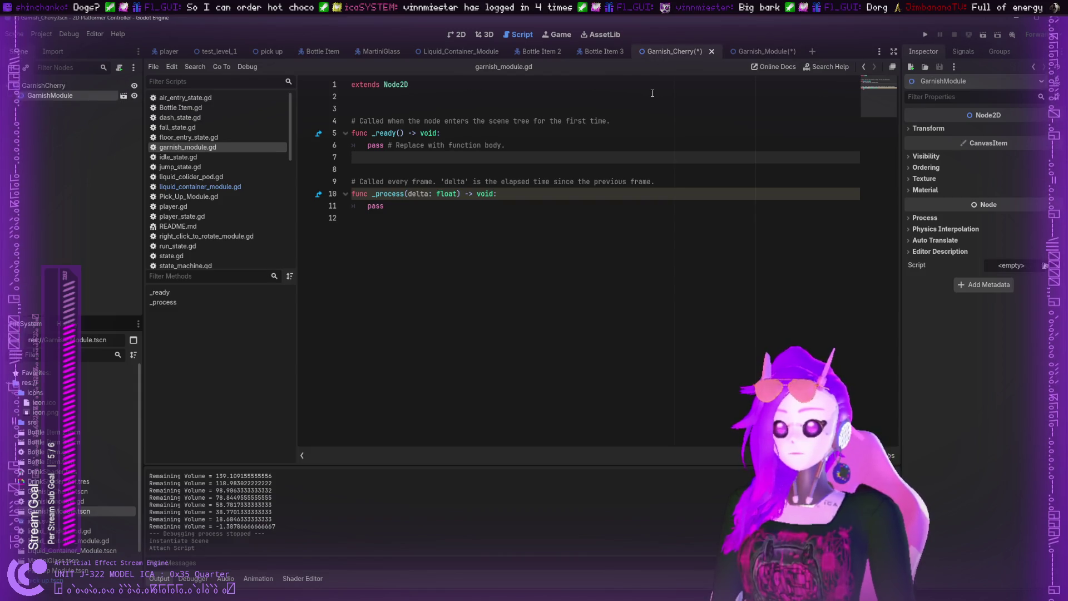
click(738, 53)
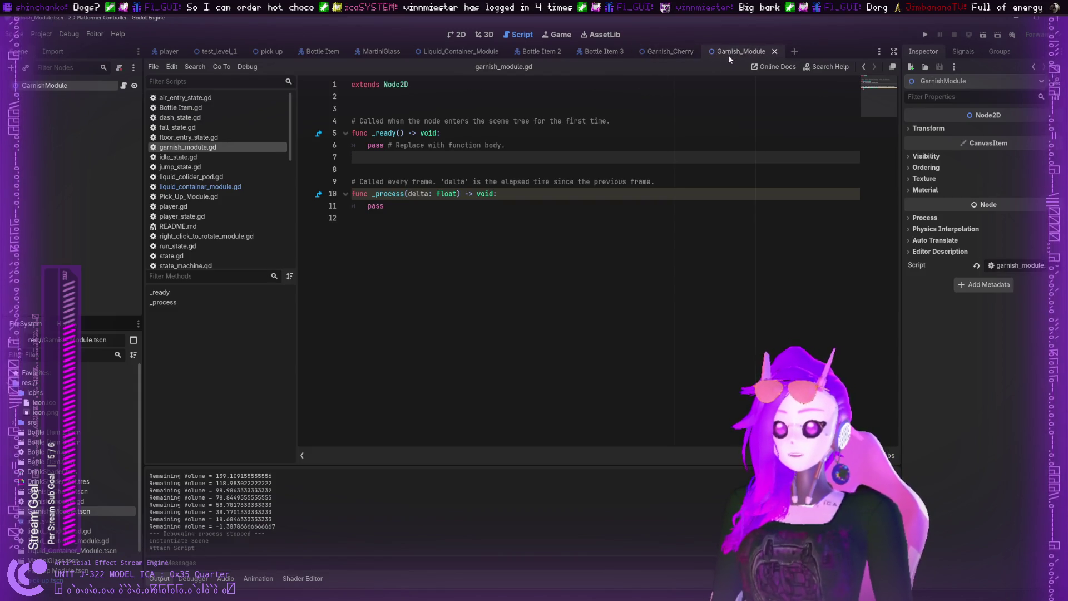
- In Bottle Item, fold LiquidContainerModule and Pick Up Module and inspect the Pickup Collider
click(379, 52)
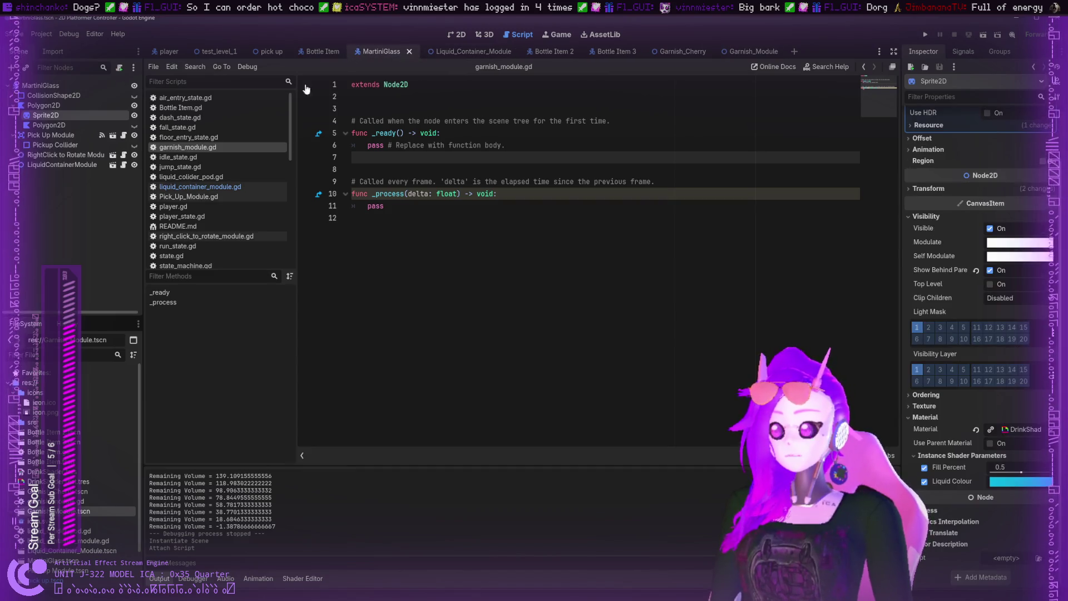
click(333, 52)
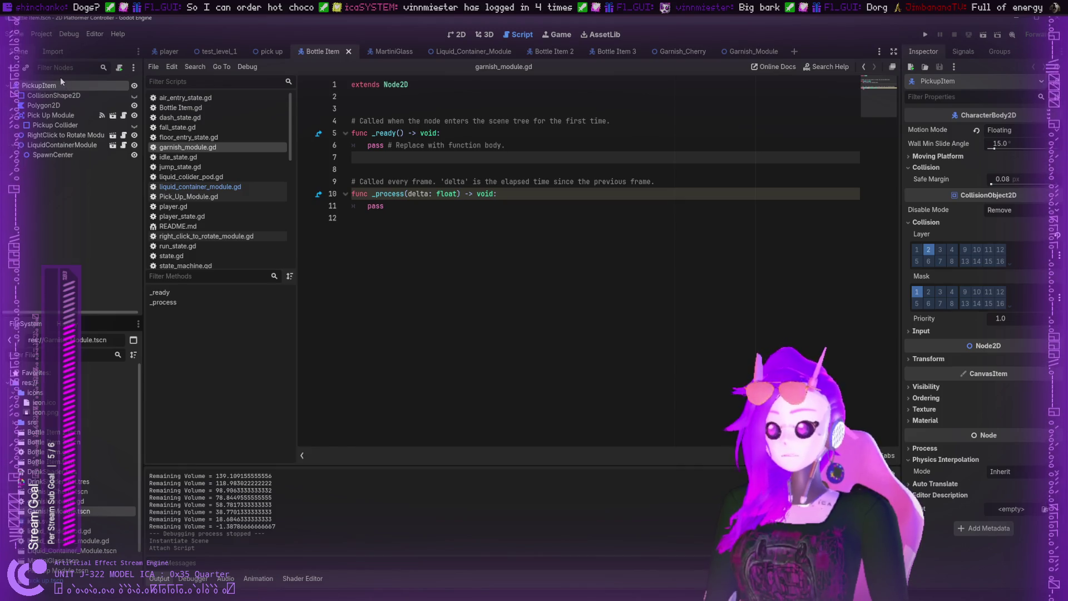
key(ctrl+z)
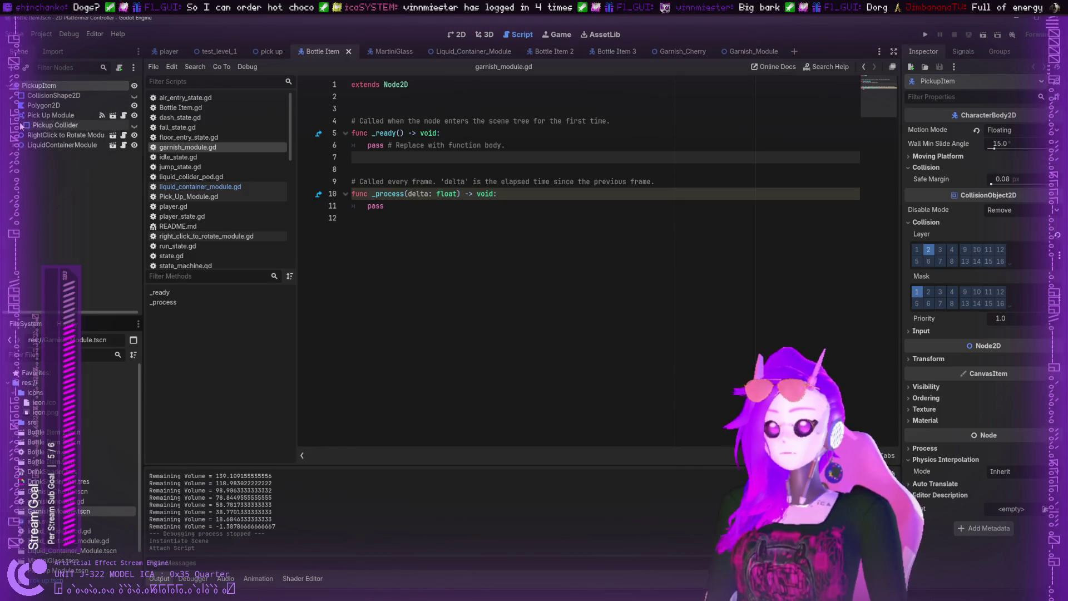
click(21, 126)
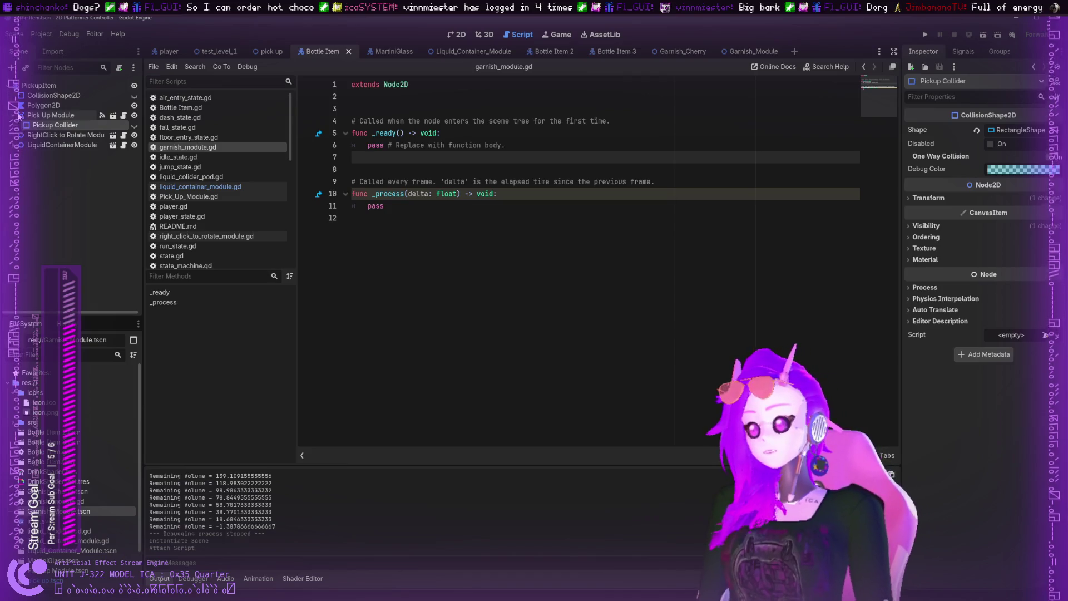
key(ctrl+z)
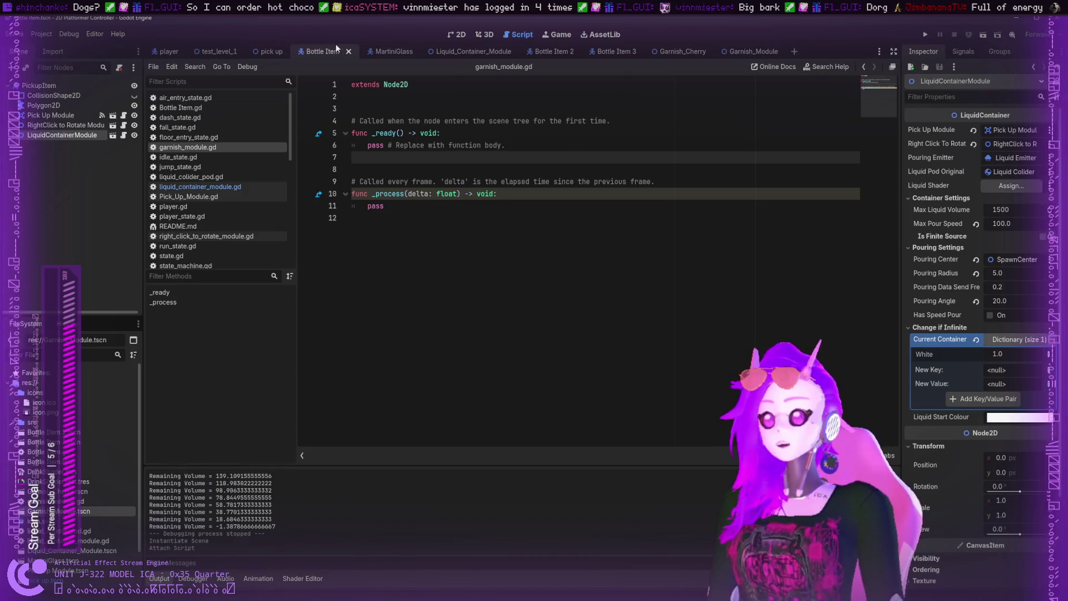
- In MartiniGlass, fold Polygon2D and Pick Up Module and inspect the CollisionShape2D
click(380, 49)
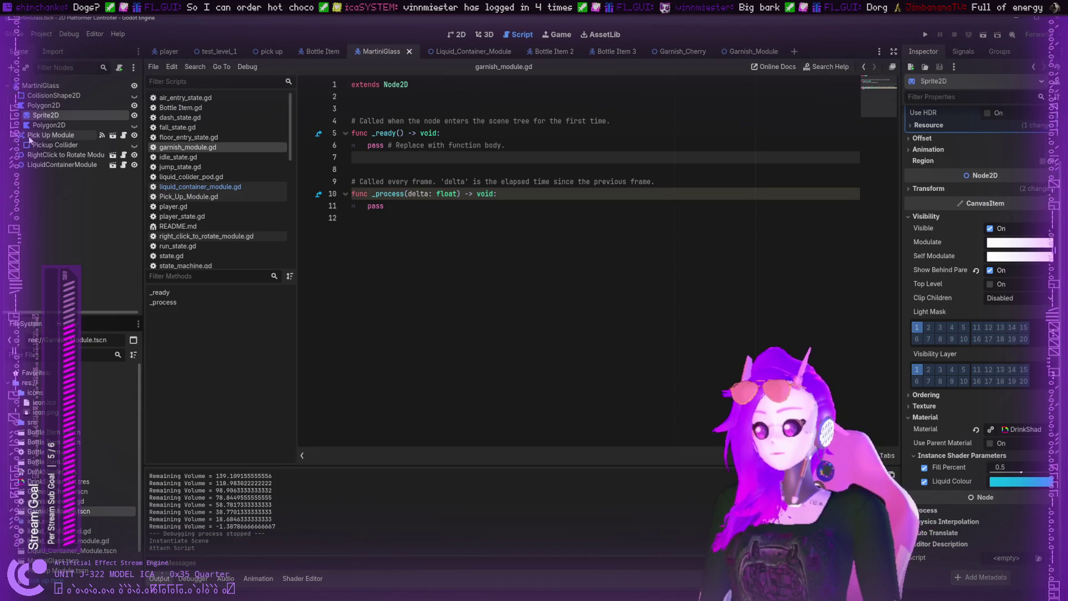
click(14, 105)
click(14, 115)
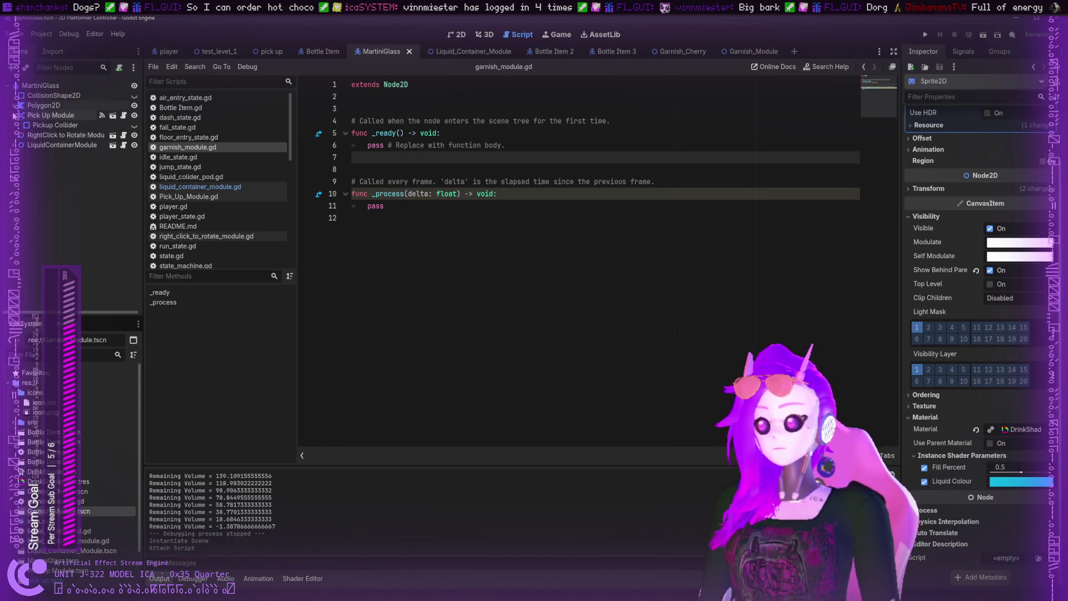
click(50, 115)
click(39, 96)
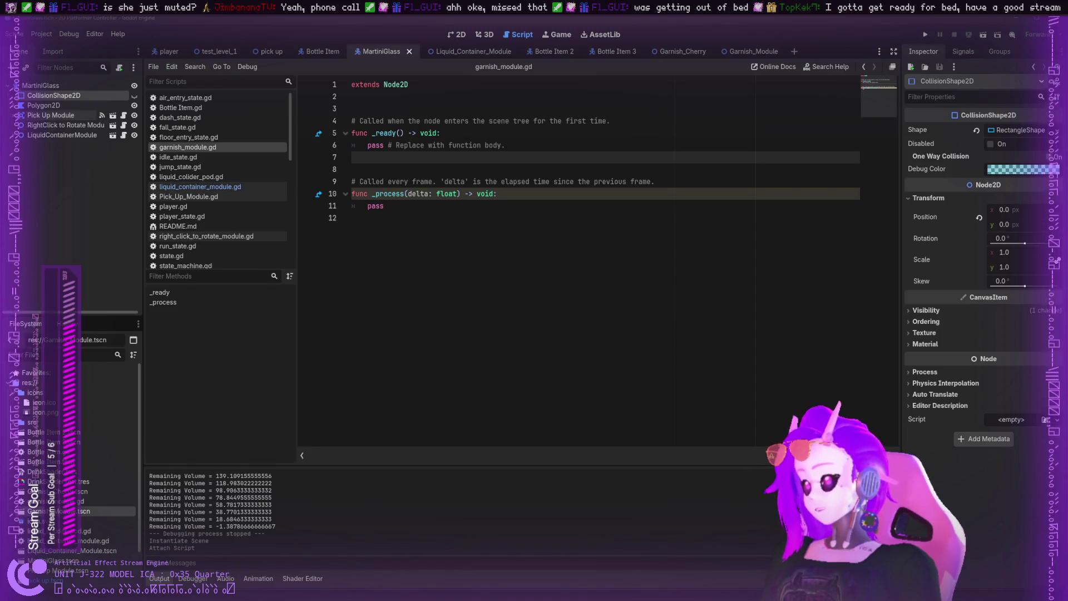
- Inspect MartiniGlass's Polygon2D points, Pick Up Module and CollisionShape2D, then go back to Garnish_Module
click(64, 105)
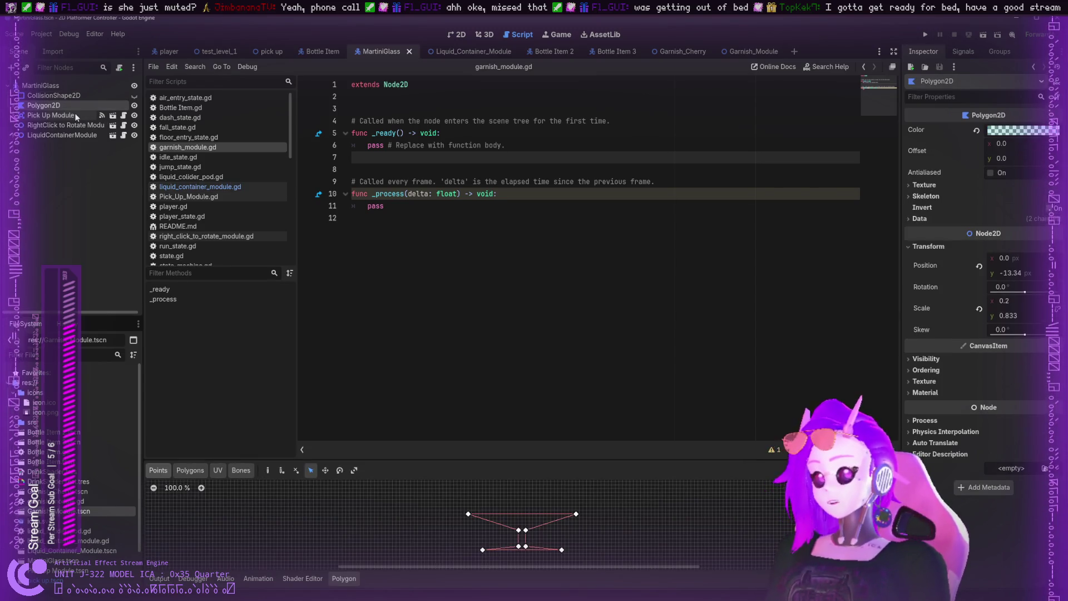
click(70, 117)
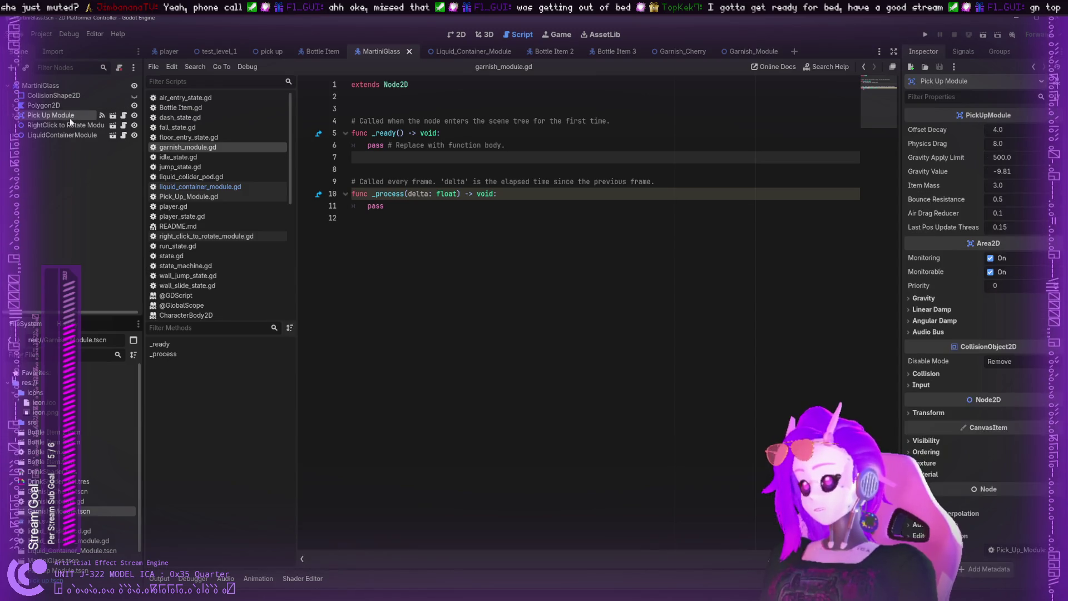
click(48, 106)
click(53, 96)
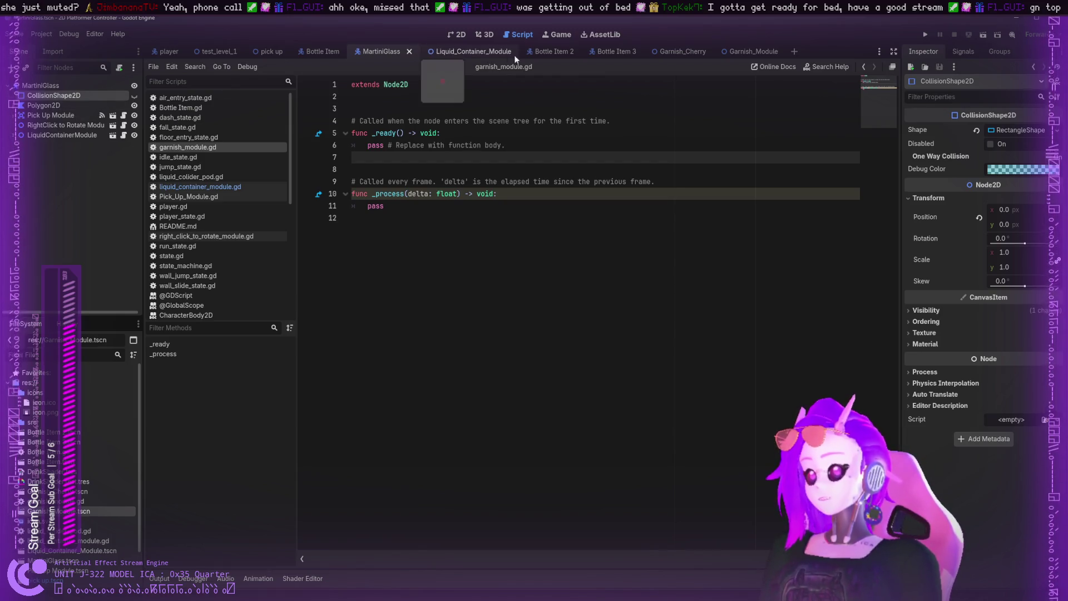
click(727, 50)
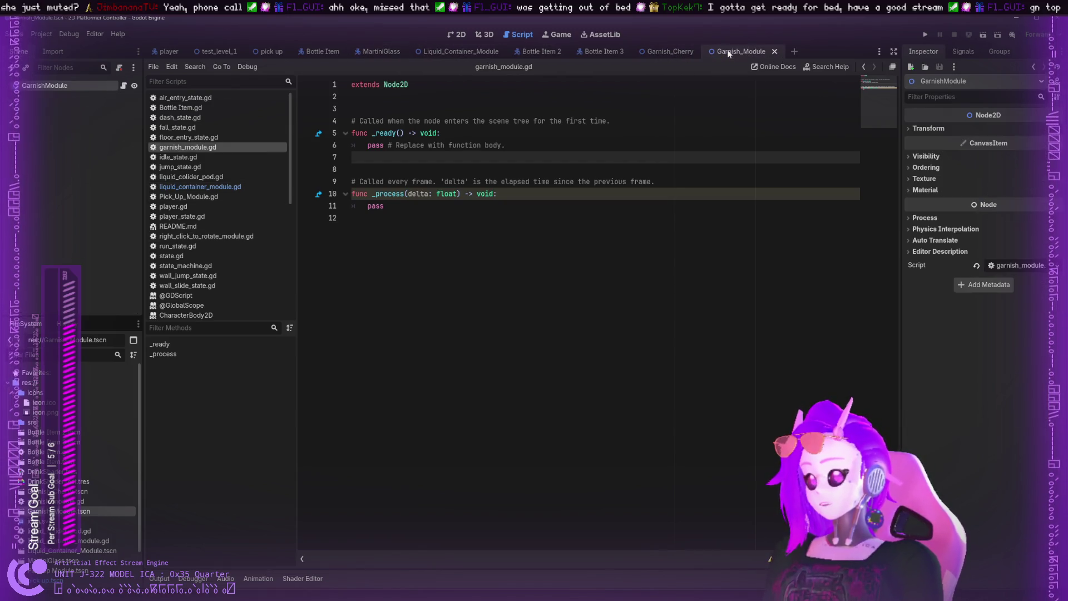
- Drag Pick_Up_Module.tscn into the GarnishCherry tree and inspect the new instance and GarnishModule
click(673, 50)
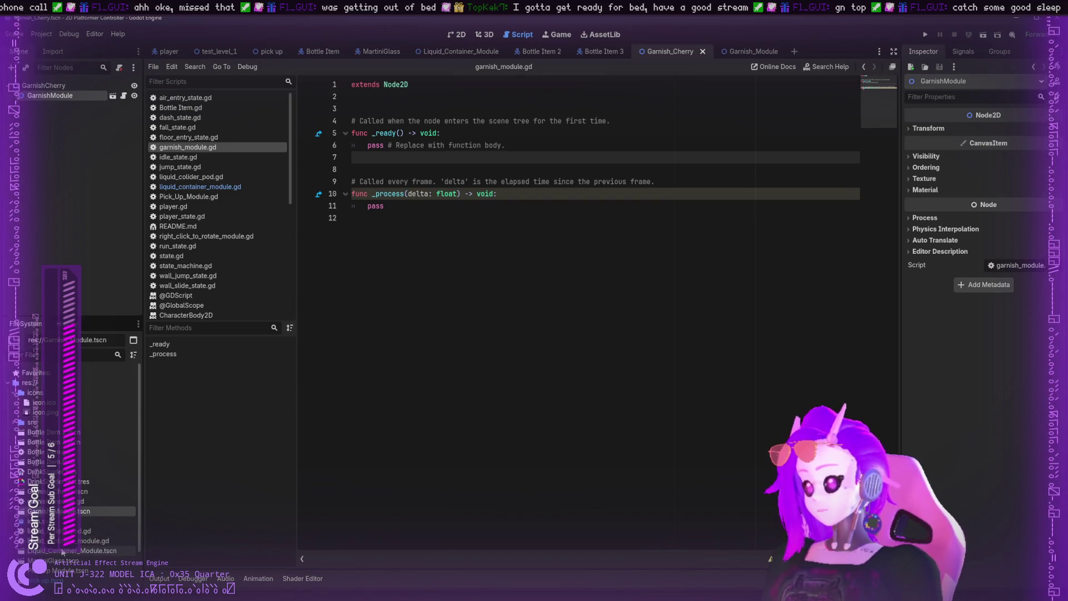
click(58, 572)
mouse_move(57, 573)
mouse_down()
mouse_move(71, 108)
mouse_move(53, 88)
mouse_move(51, 102)
mouse_up()
click(51, 105)
click(55, 95)
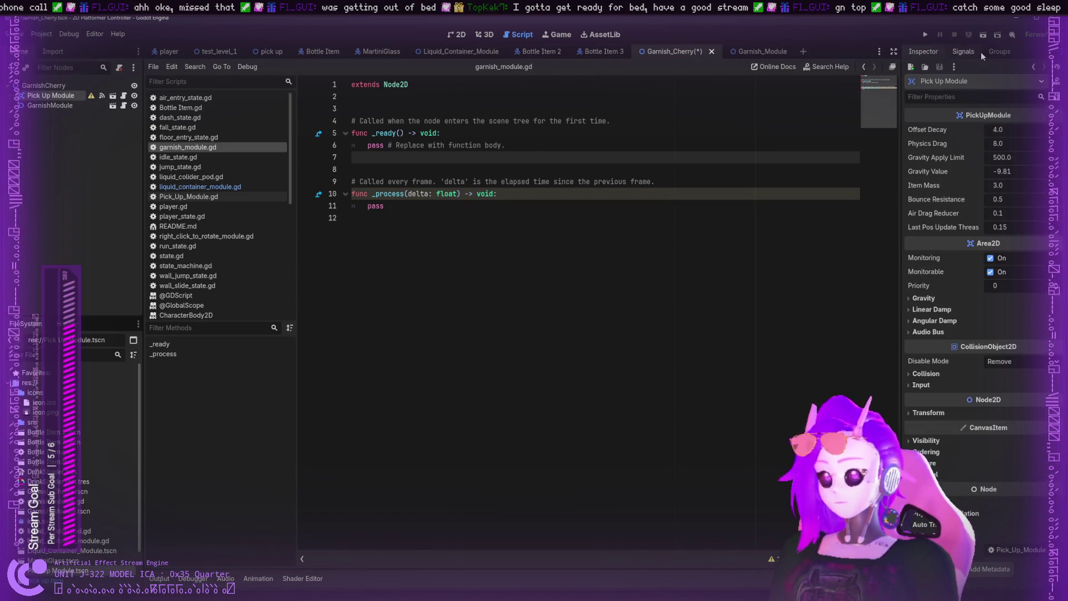
click(55, 105)
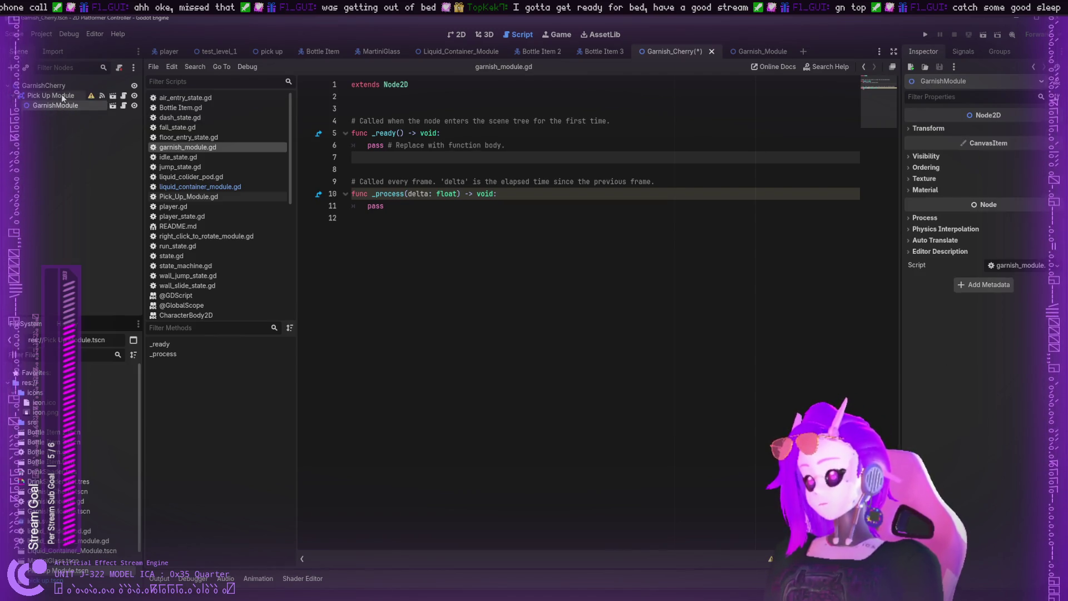
click(62, 95)
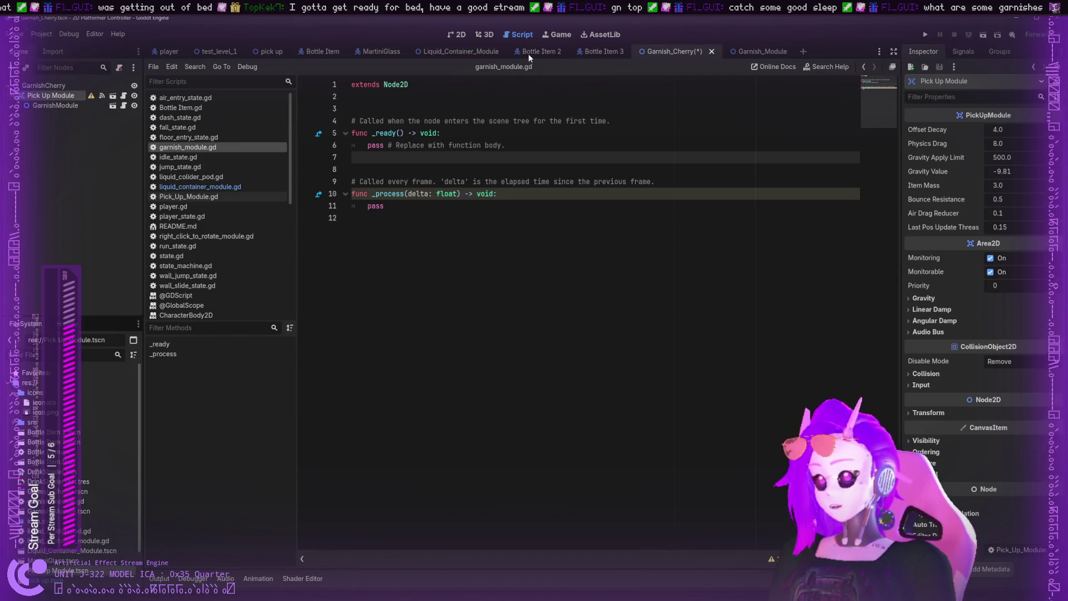
- Expand MartiniGlass's Pick Up Module to inspect its Pickup Collider, then return to Garnish_Cherry
click(428, 54)
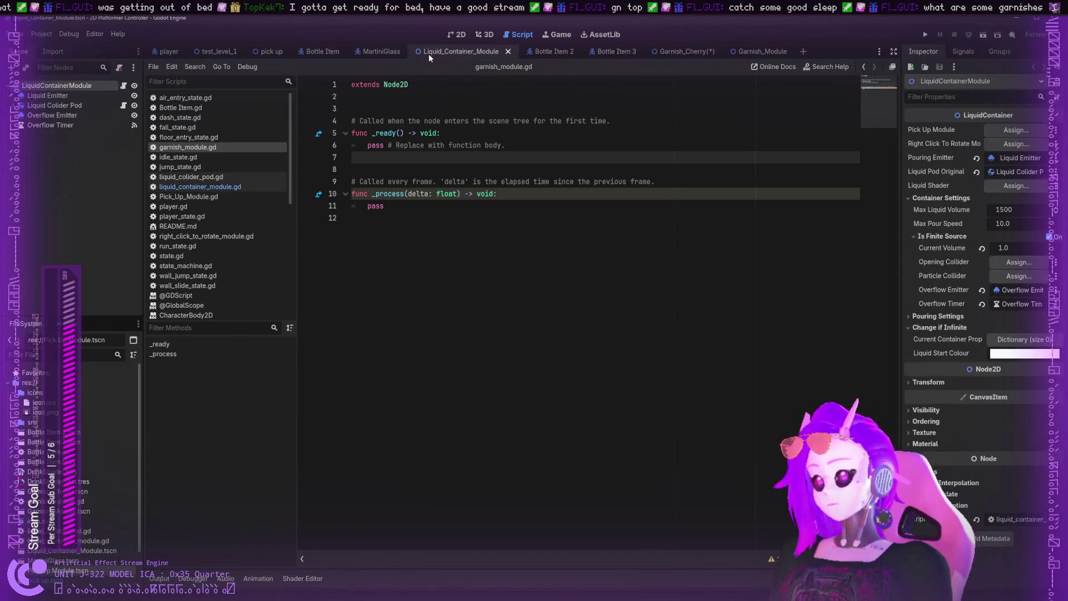
click(376, 52)
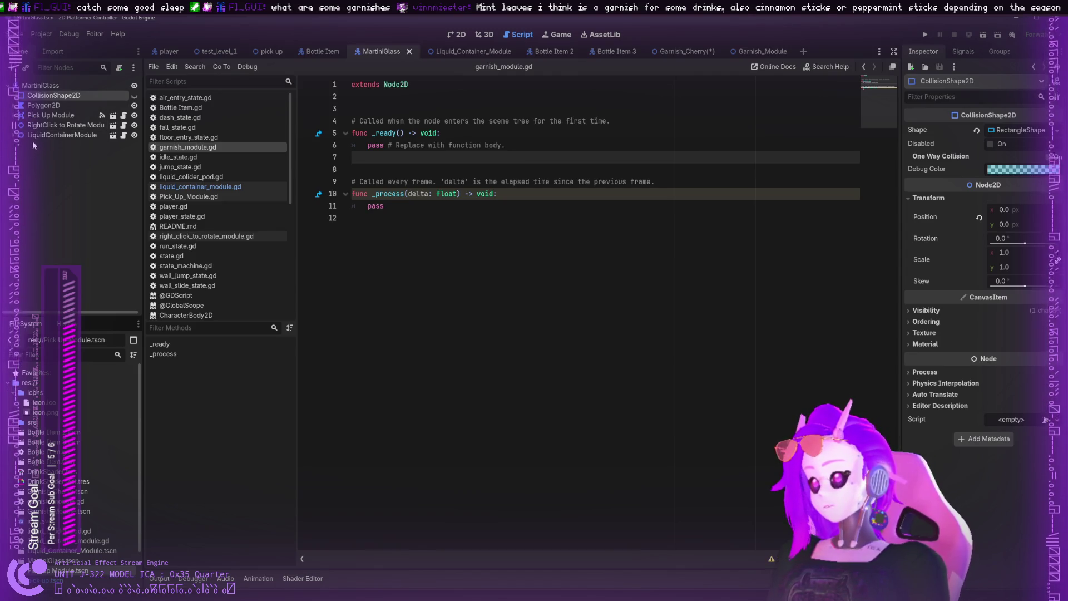
click(20, 116)
click(17, 115)
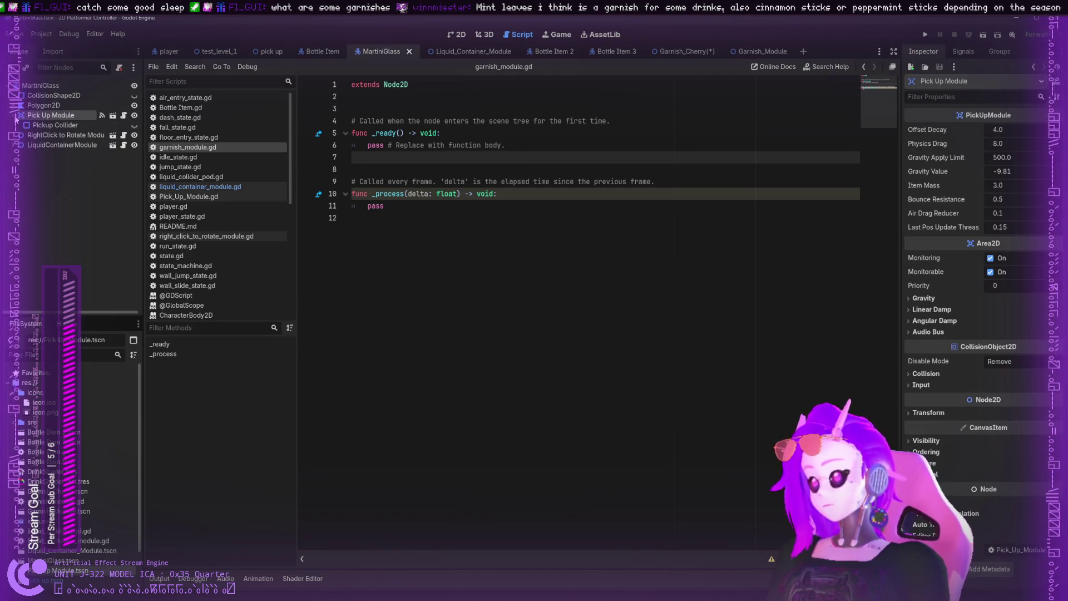
click(53, 125)
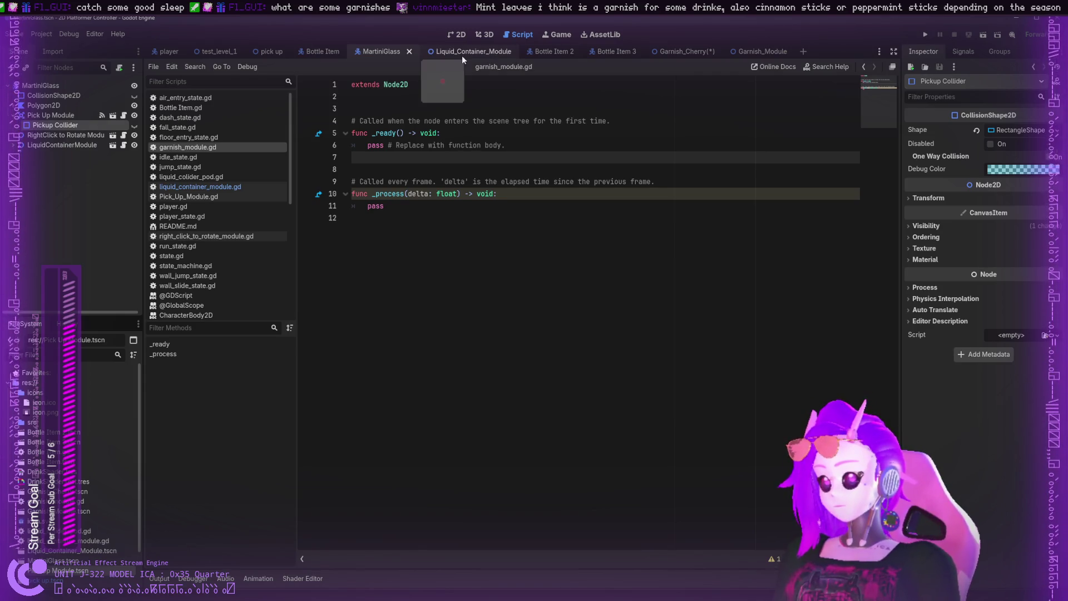
click(680, 51)
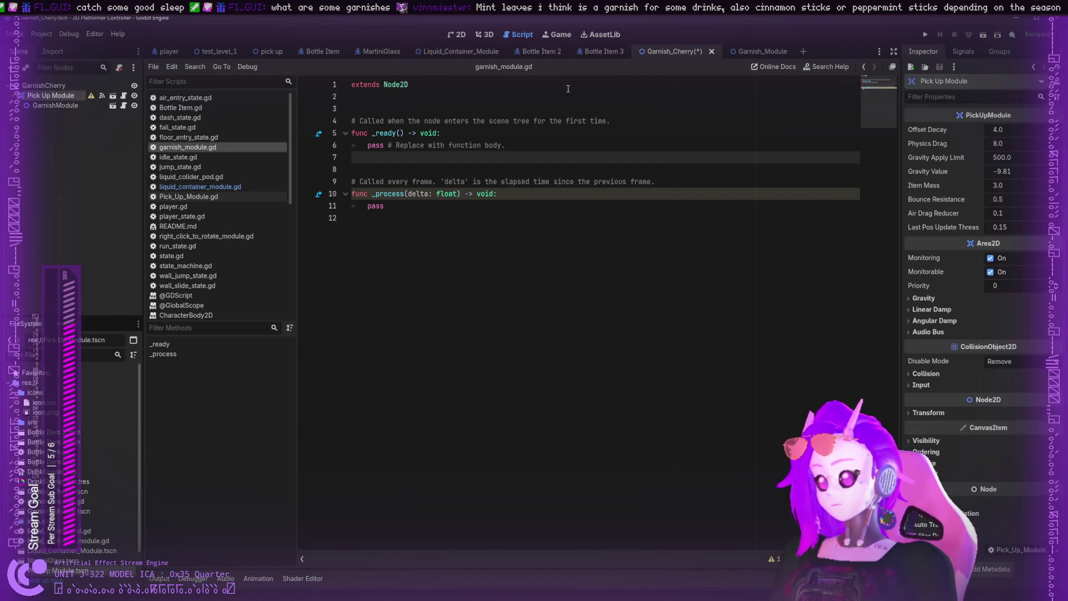
- Paste Pickup Collider under Pick Up Module above GarnishModule, and frame the origin in 2D
key(ctrl+v)
drag(49, 116, 52, 103)
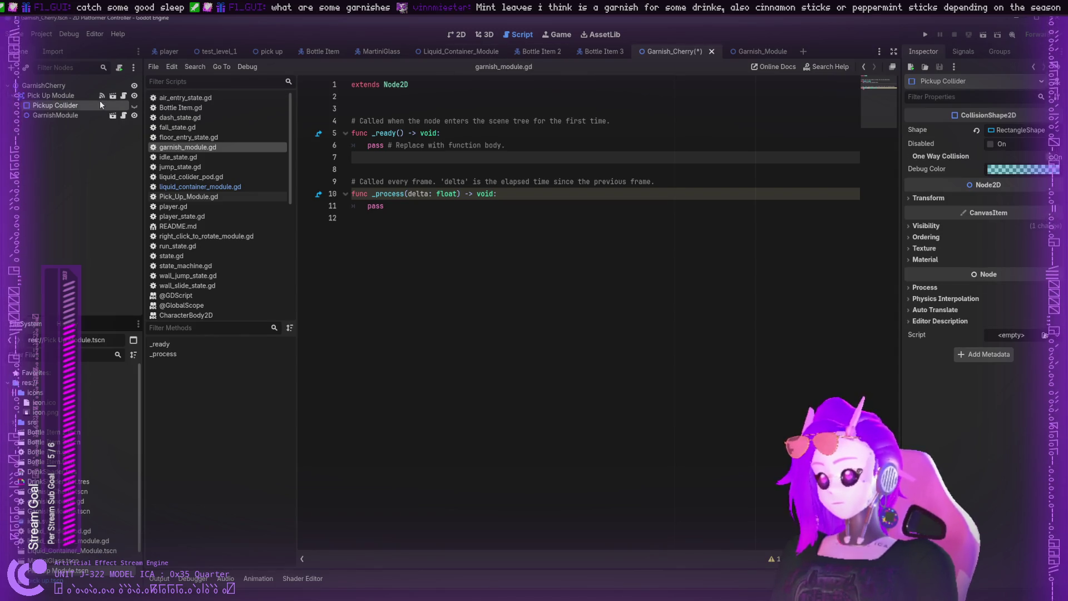
click(458, 35)
drag(239, 154, 418, 282)
scroll(324, 181, up, 10)
scroll(717, 235, up, 1)
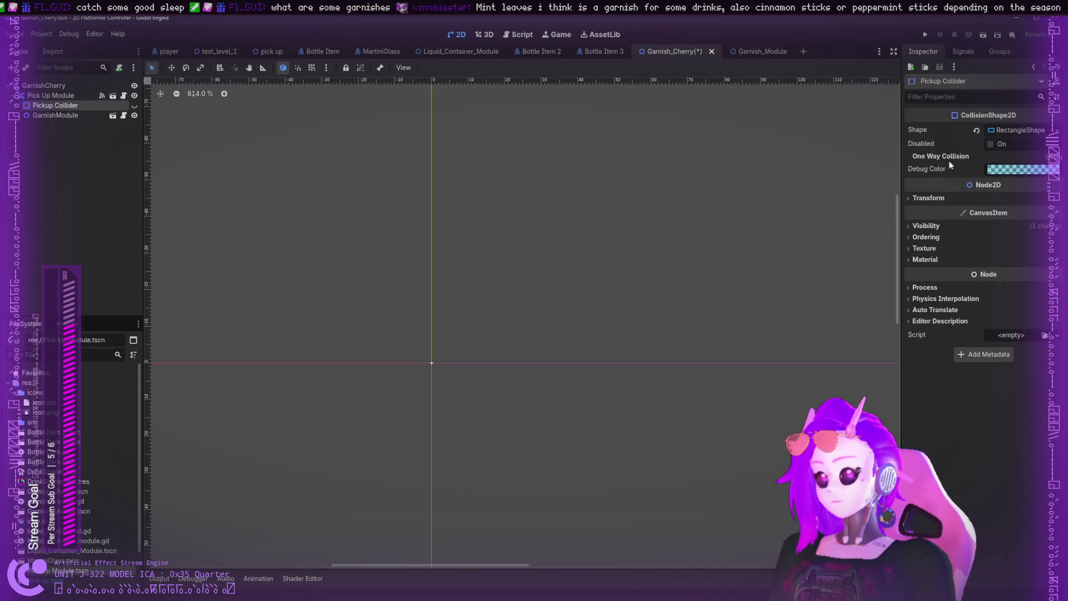
- Tick Visibility > Visible on the Pickup Collider so its RectangleShape shows
click(1002, 132)
click(999, 131)
scroll(322, 181, down, 5)
click(49, 97)
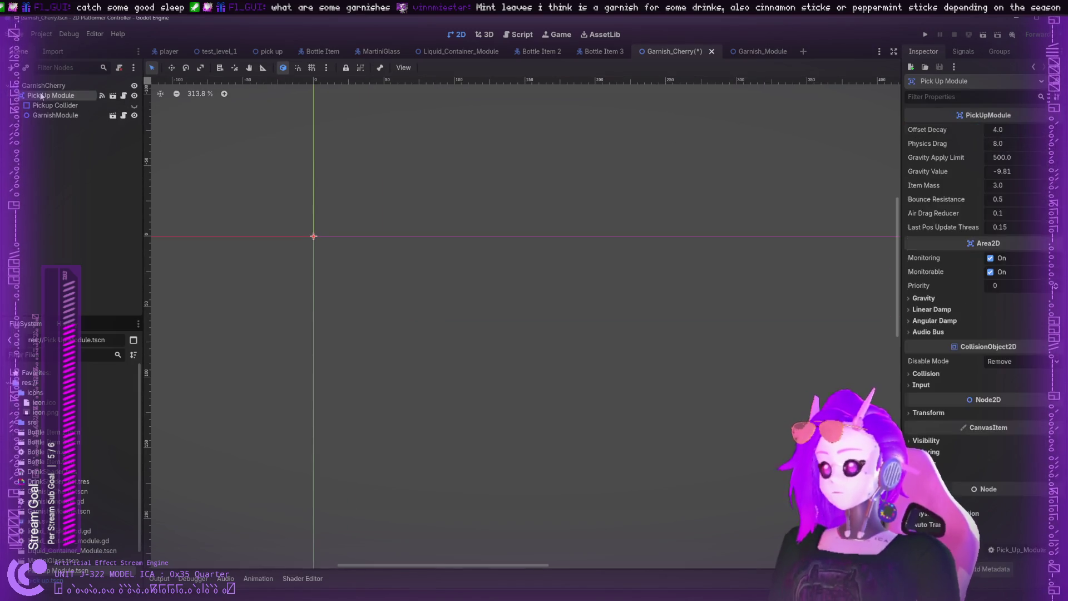
click(54, 106)
scroll(395, 192, down, 6)
scroll(347, 198, down, 4)
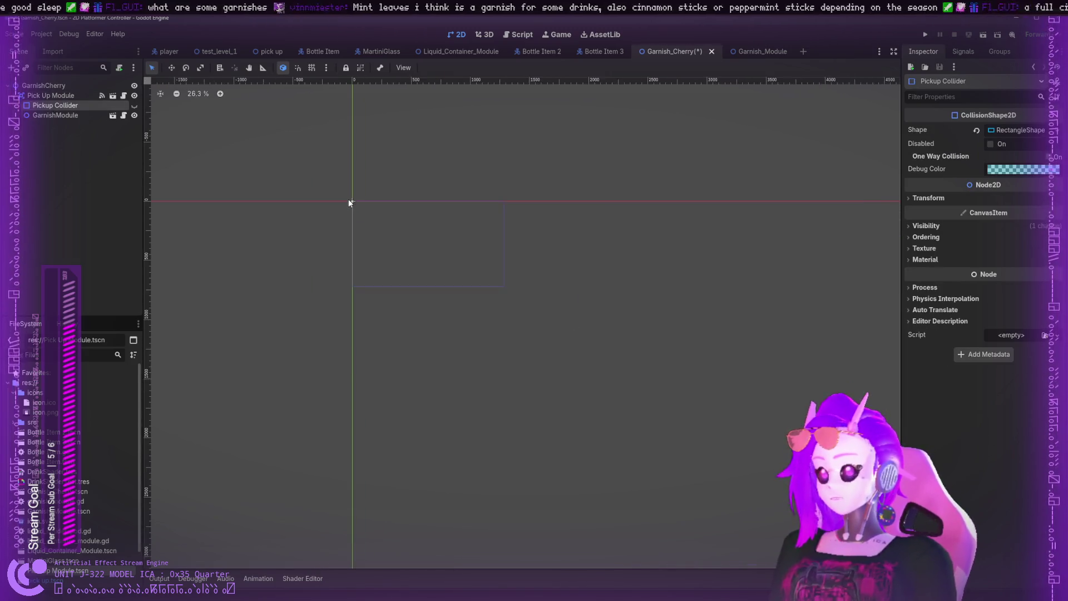
scroll(353, 202, up, 8)
scroll(359, 206, up, 4)
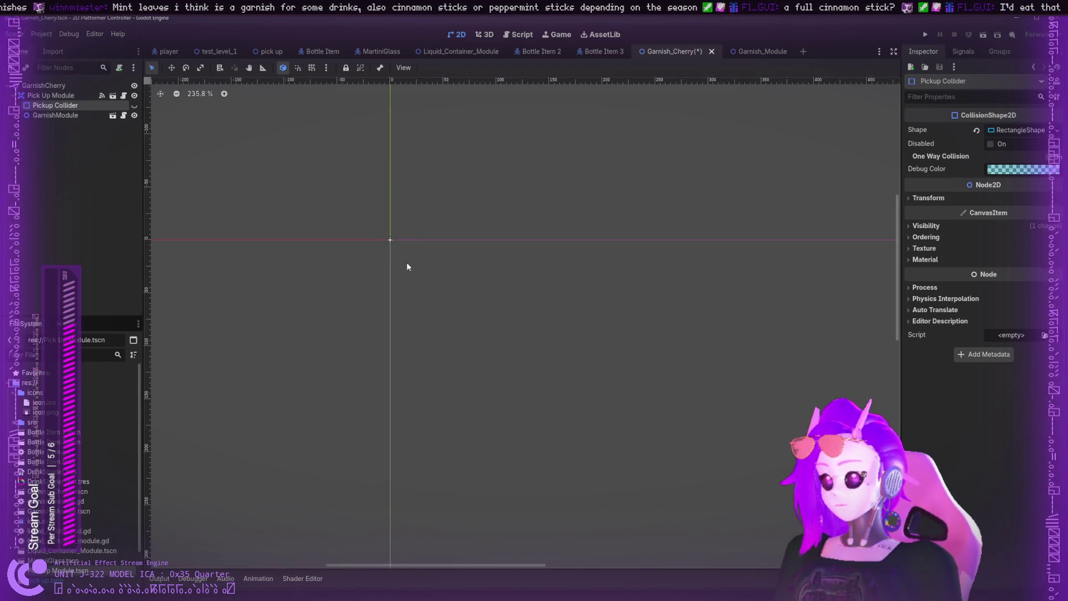
click(926, 226)
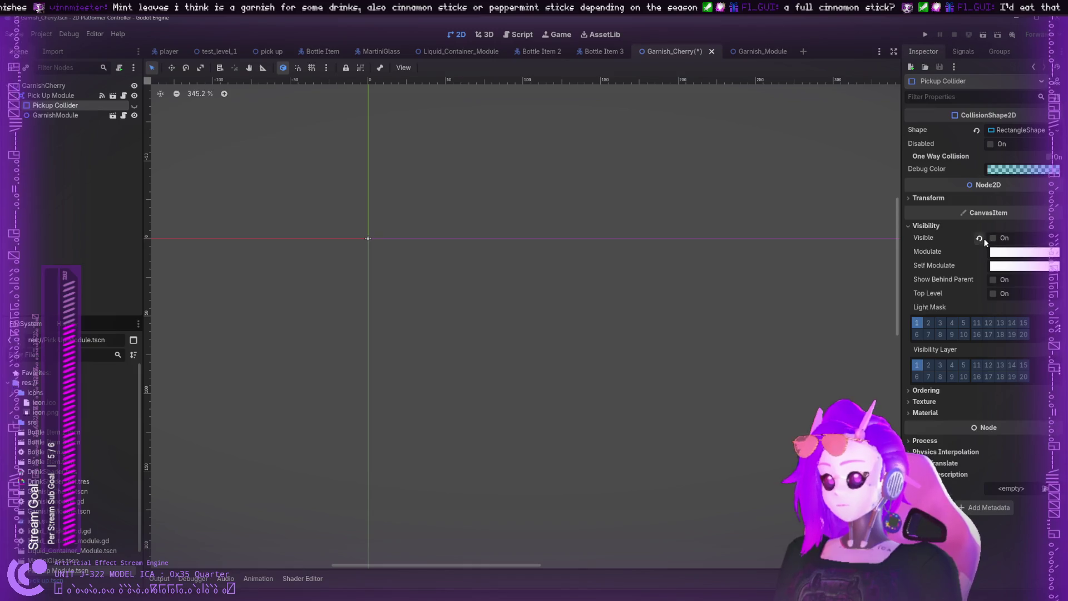
click(993, 238)
- Drag the collision rectangle's handles inward to a small square around the origin
scroll(365, 192, up, 3)
scroll(365, 189, up, 1)
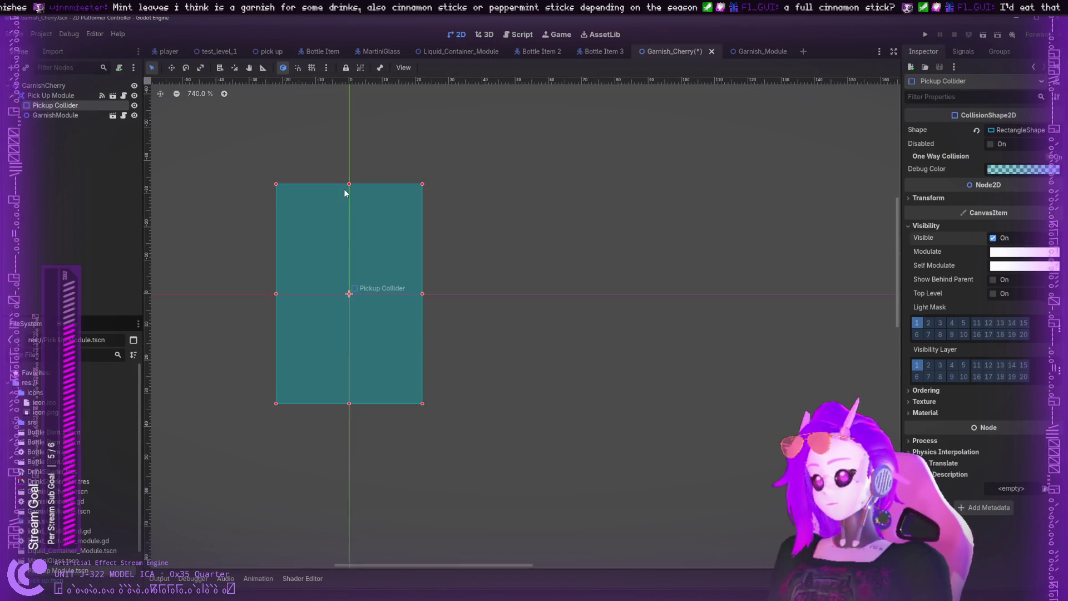
drag(349, 185, 351, 221)
mouse_move(423, 220)
mouse_down()
mouse_move(386, 236)
mouse_move(386, 254)
mouse_up()
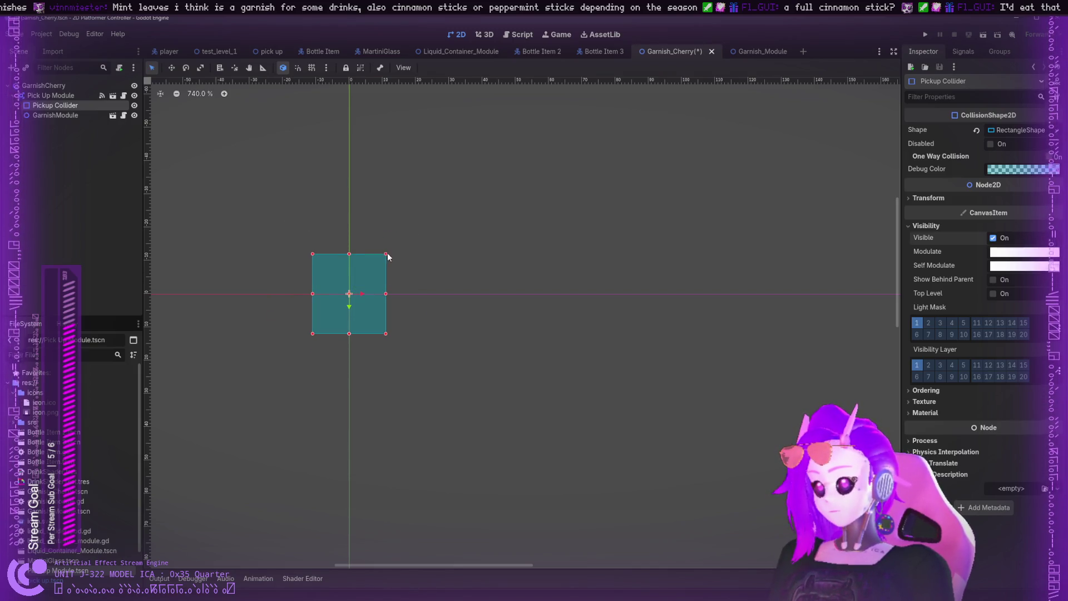
click(16, 96)
click(43, 85)
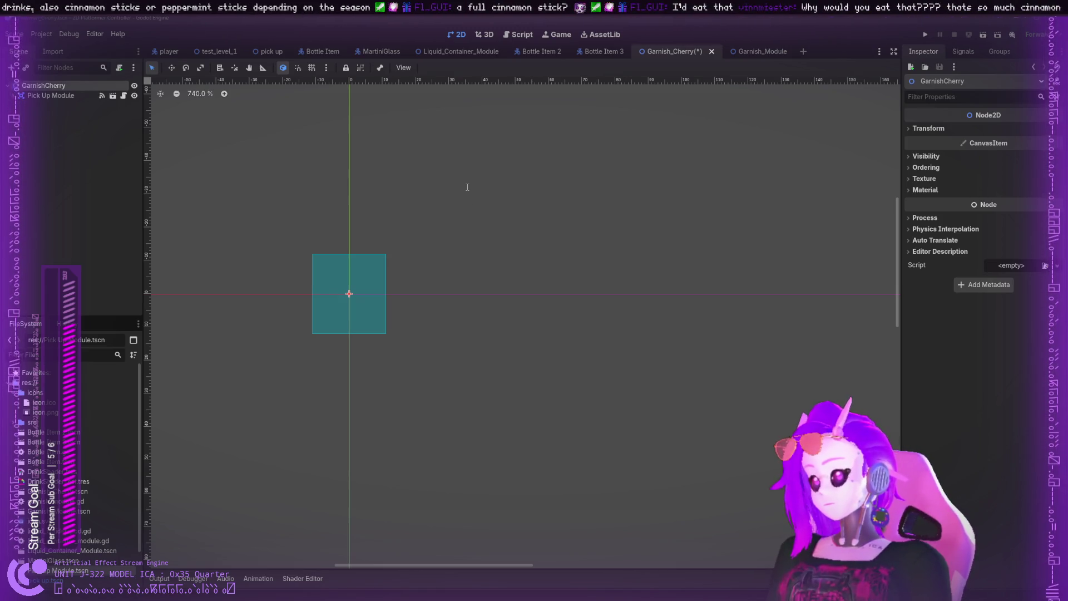
- Add a Polygon2D under GarnishCherry and click a closed bowl outline over the Pickup Collider
key(ctrl+v)
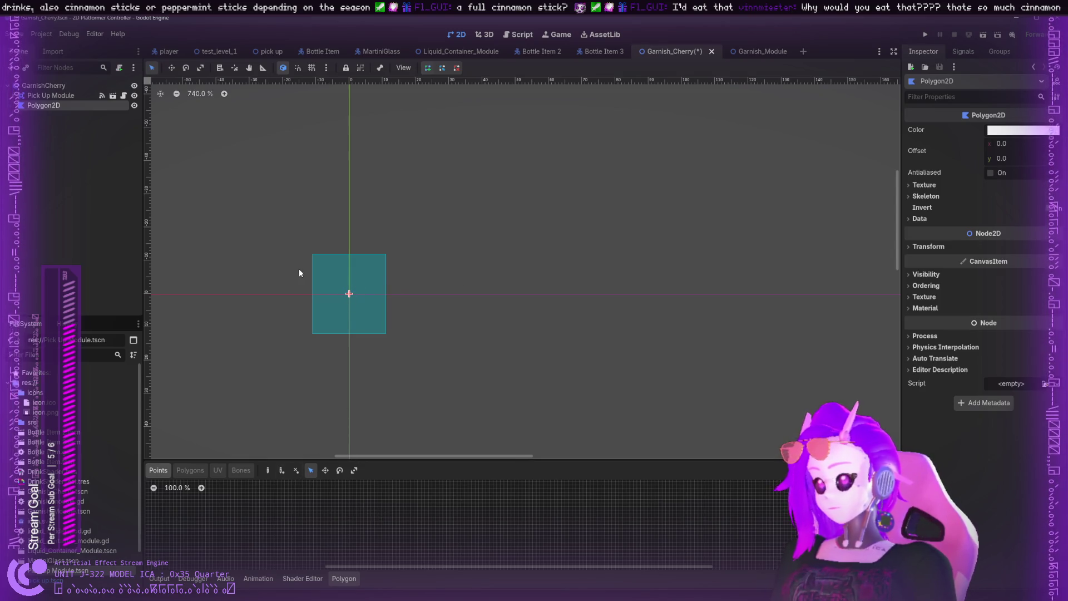
scroll(335, 276, up, 4)
click(331, 278)
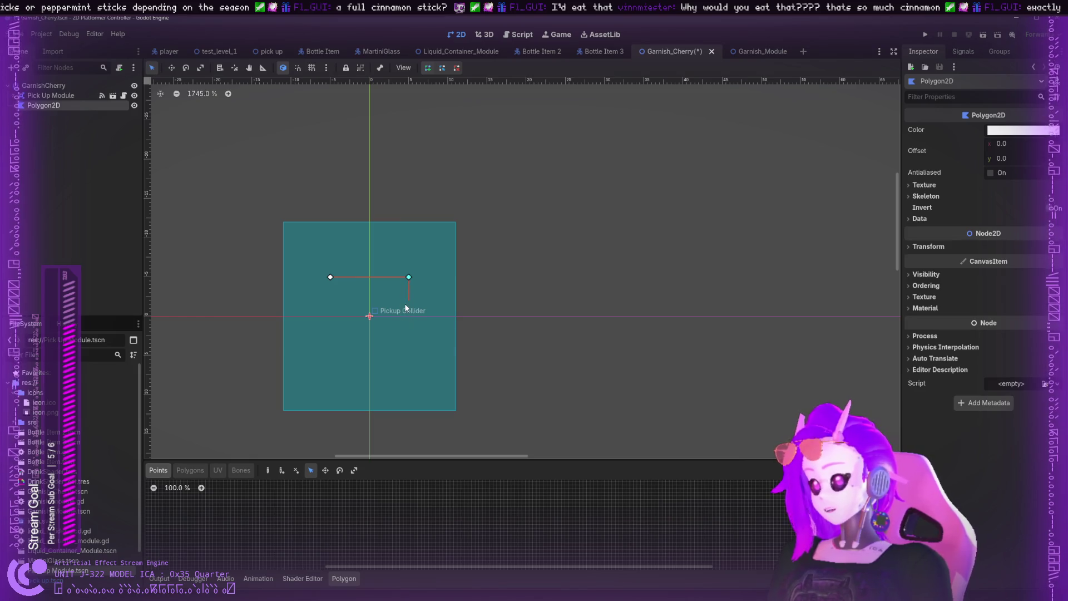
click(362, 333)
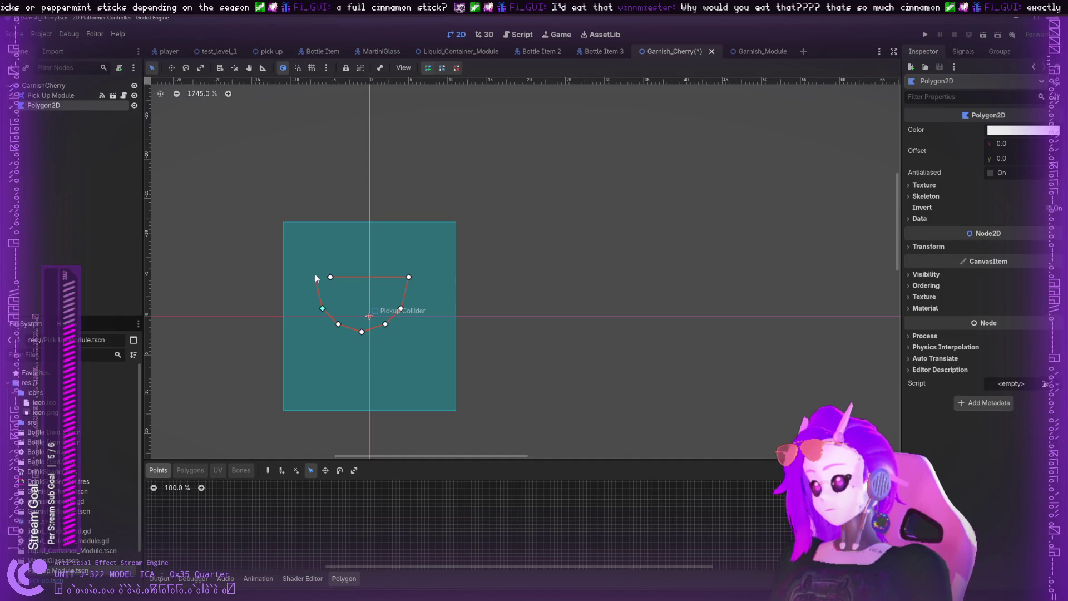
click(330, 277)
- Drag the white polygon's corner points to reshape the cup outline
mouse_move(331, 277)
mouse_down()
mouse_move(315, 276)
mouse_move(343, 296)
mouse_up()
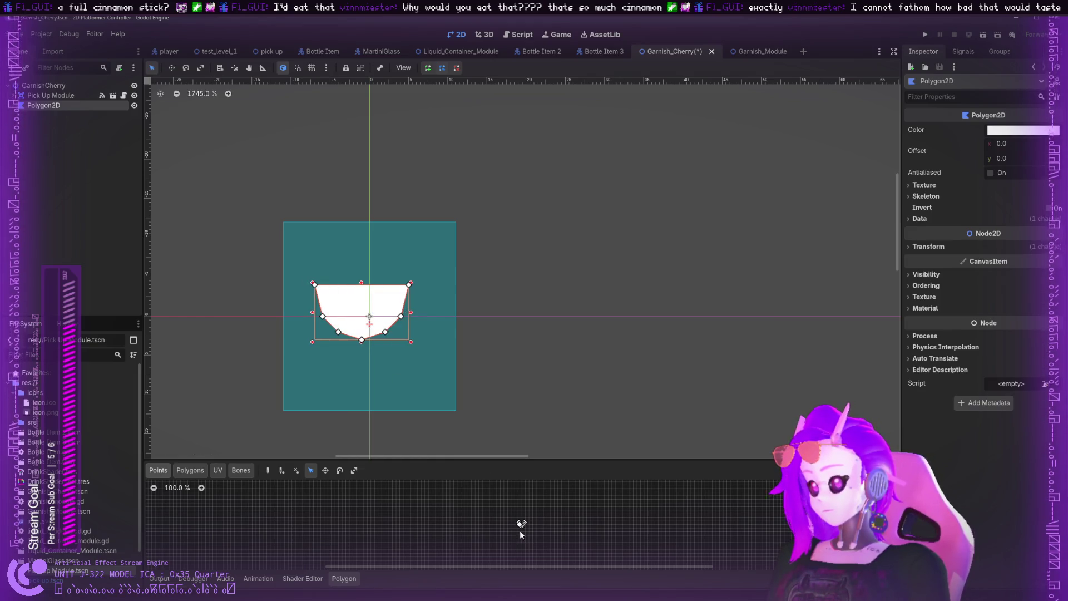
key(ctrl+z)
key(ctrl+shift+z)
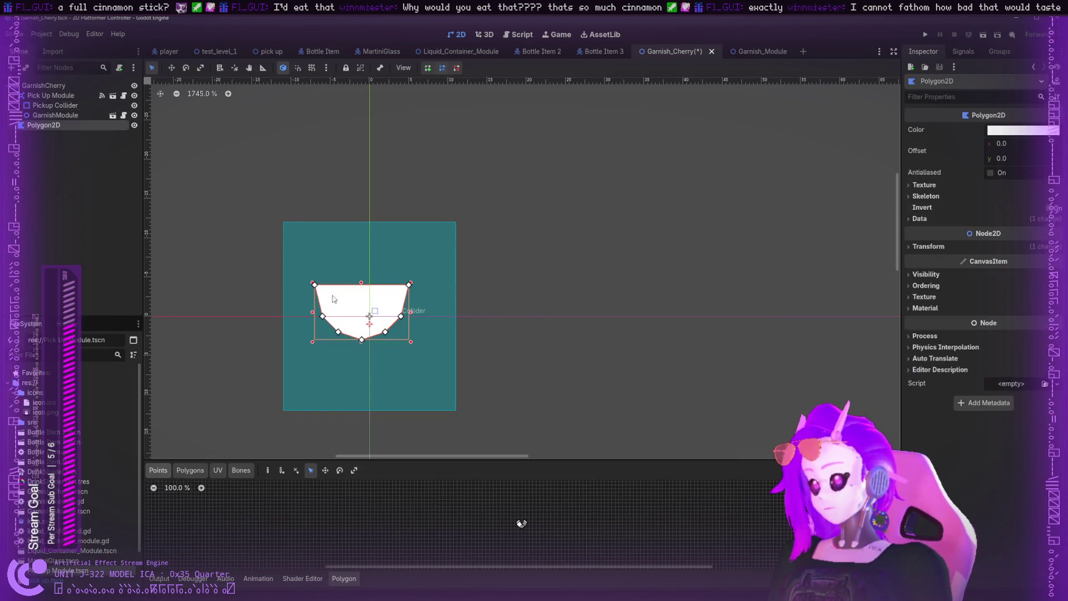
mouse_move(300, 281)
mouse_down()
mouse_move(340, 261)
mouse_move(303, 295)
mouse_move(309, 286)
mouse_up()
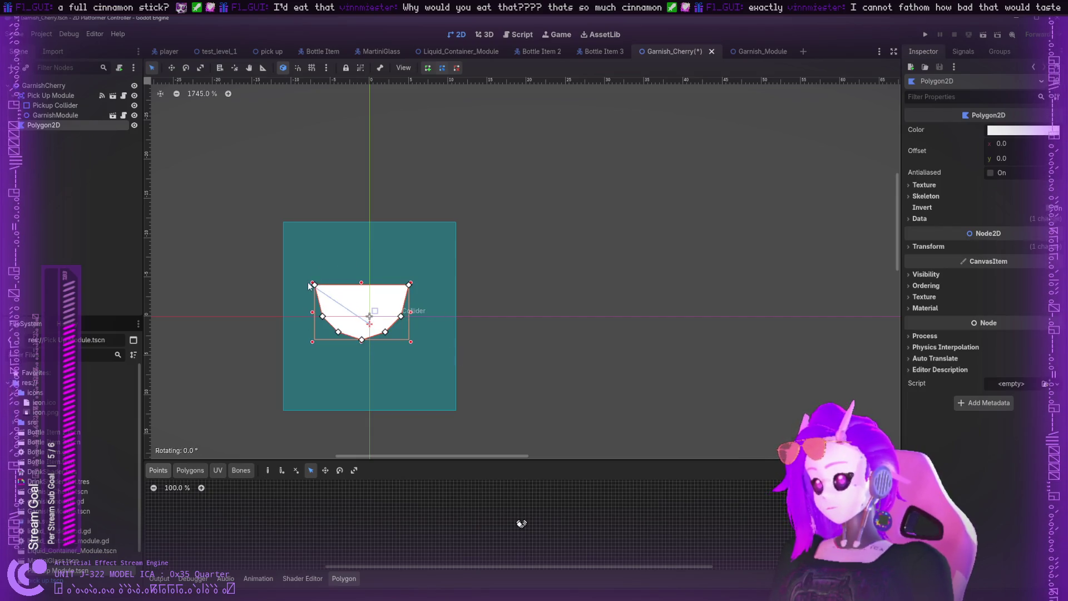
drag(372, 326, 373, 336)
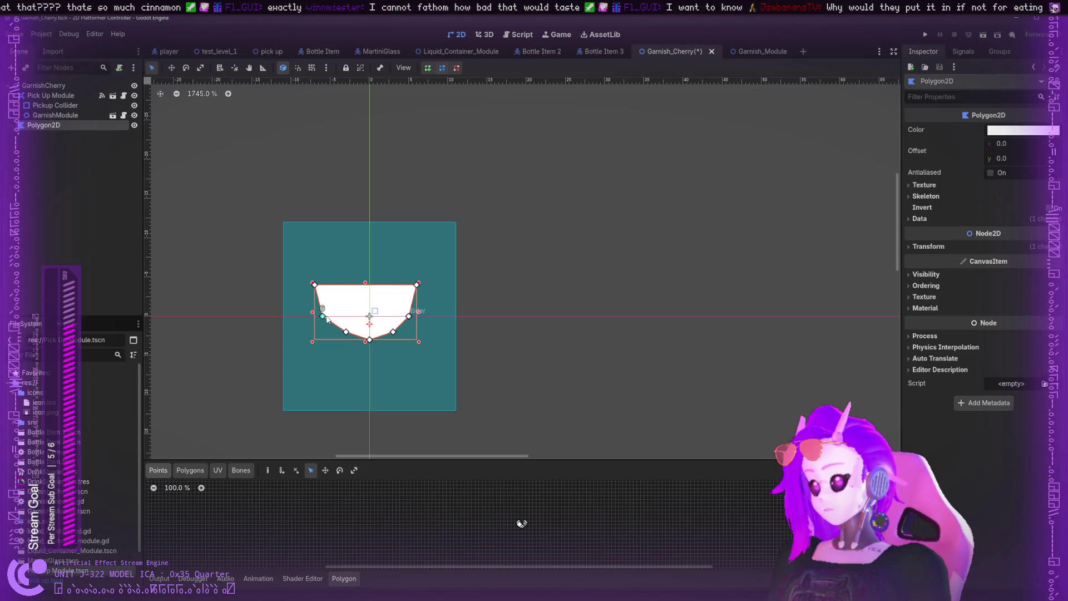
click(465, 313)
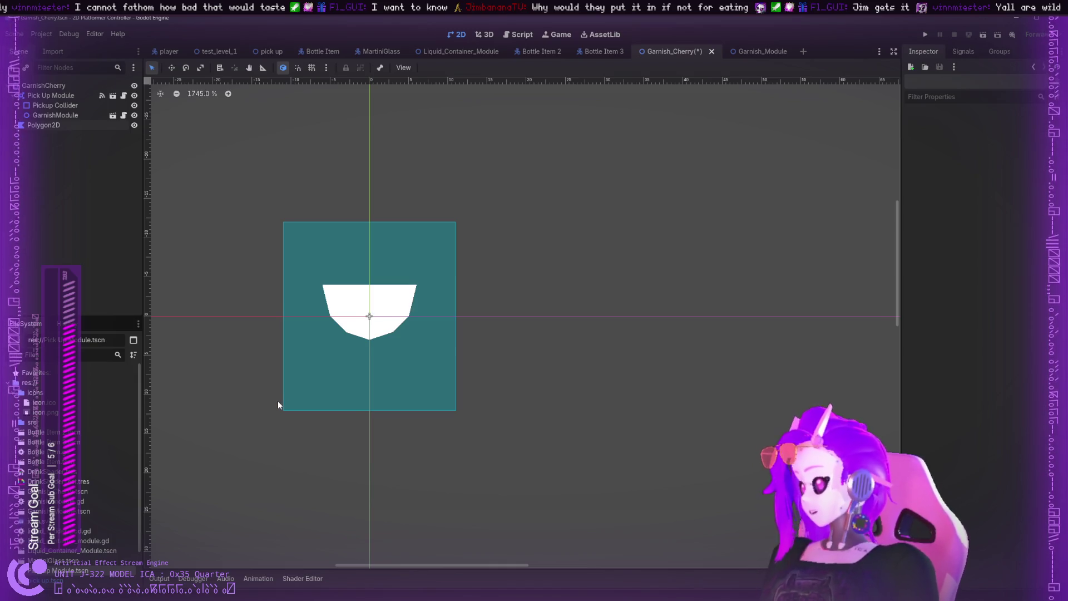
- Lower the cup's top-left and top-right points and nudge the shape slightly right
click(388, 304)
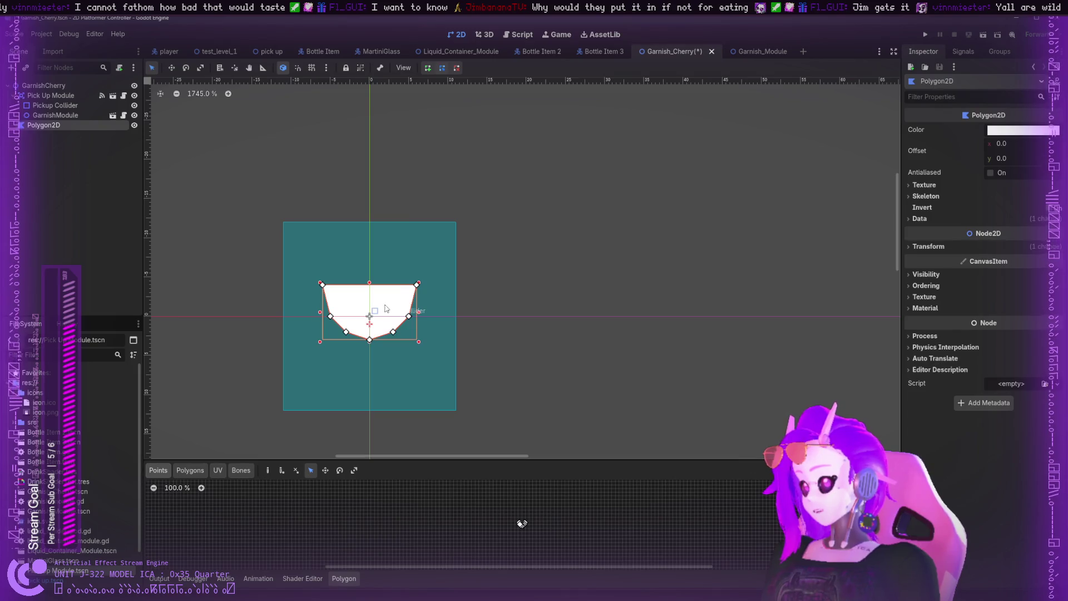
drag(369, 328, 371, 335)
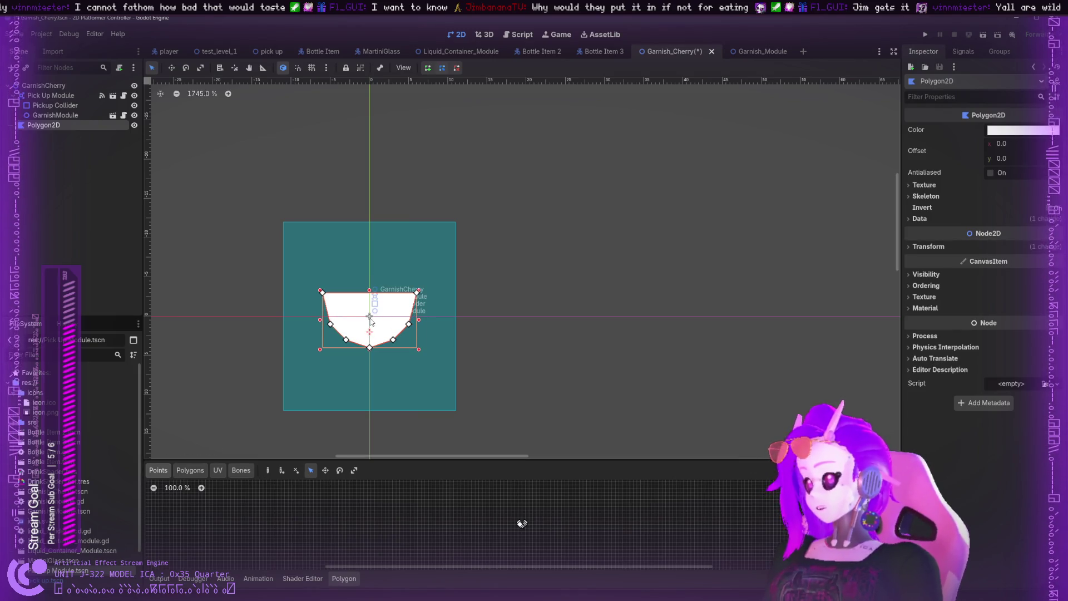
mouse_move(382, 330)
mouse_down()
mouse_move(382, 314)
mouse_move(370, 349)
mouse_up()
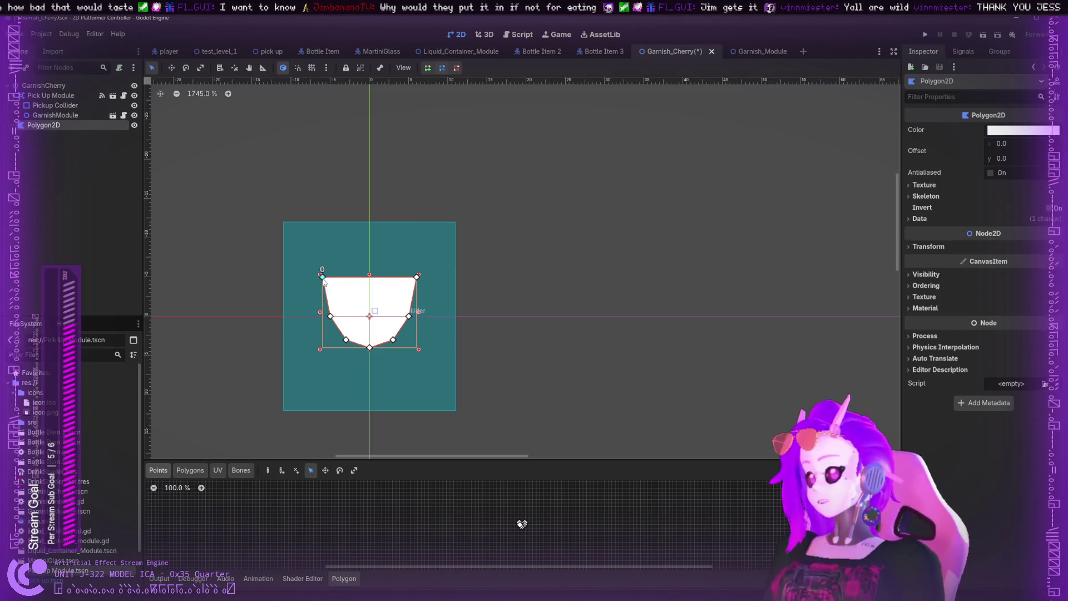
drag(322, 277, 323, 292)
drag(416, 281, 412, 295)
click(433, 299)
click(328, 321)
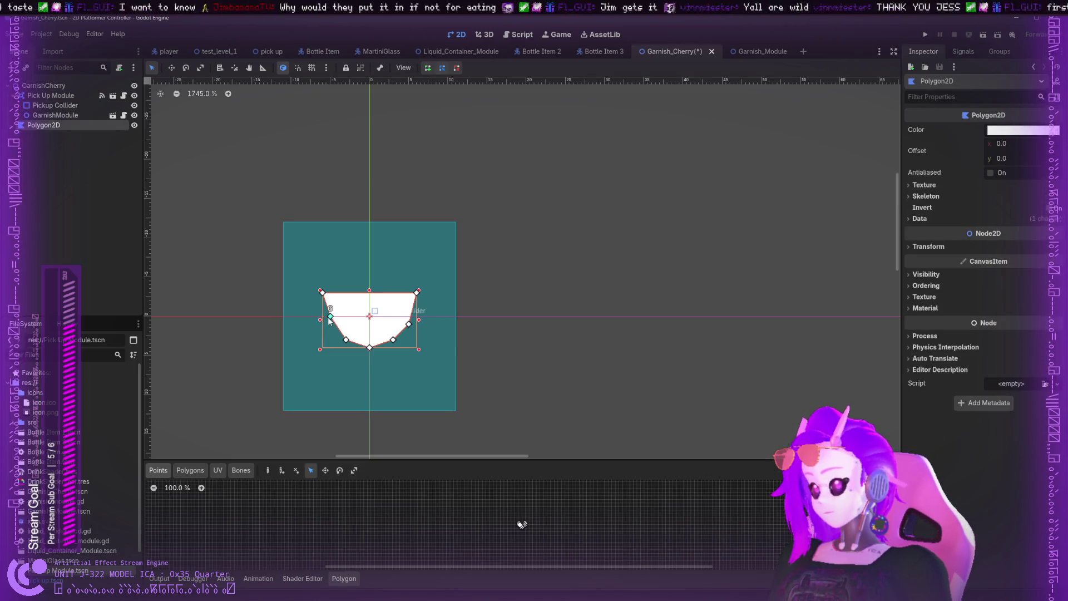
click(407, 265)
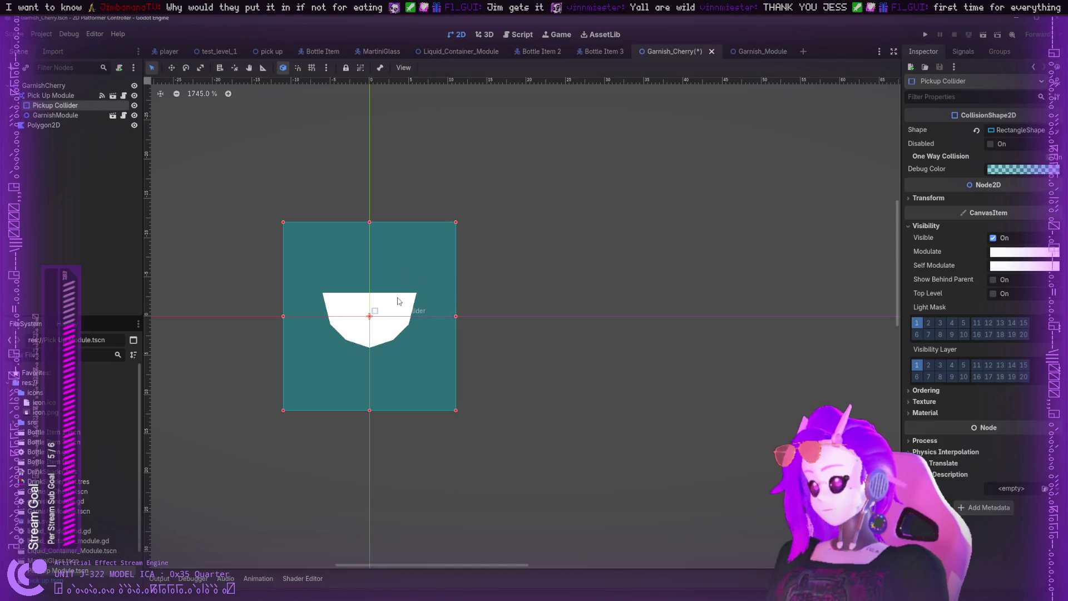
click(389, 305)
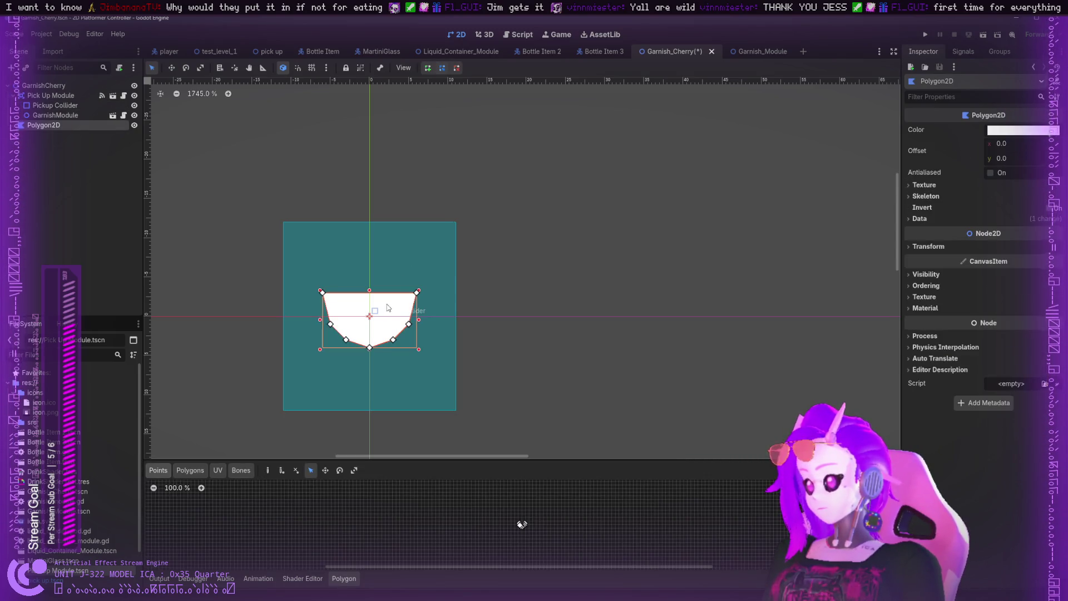
mouse_move(388, 306)
mouse_down()
mouse_move(399, 306)
mouse_move(389, 310)
mouse_up()
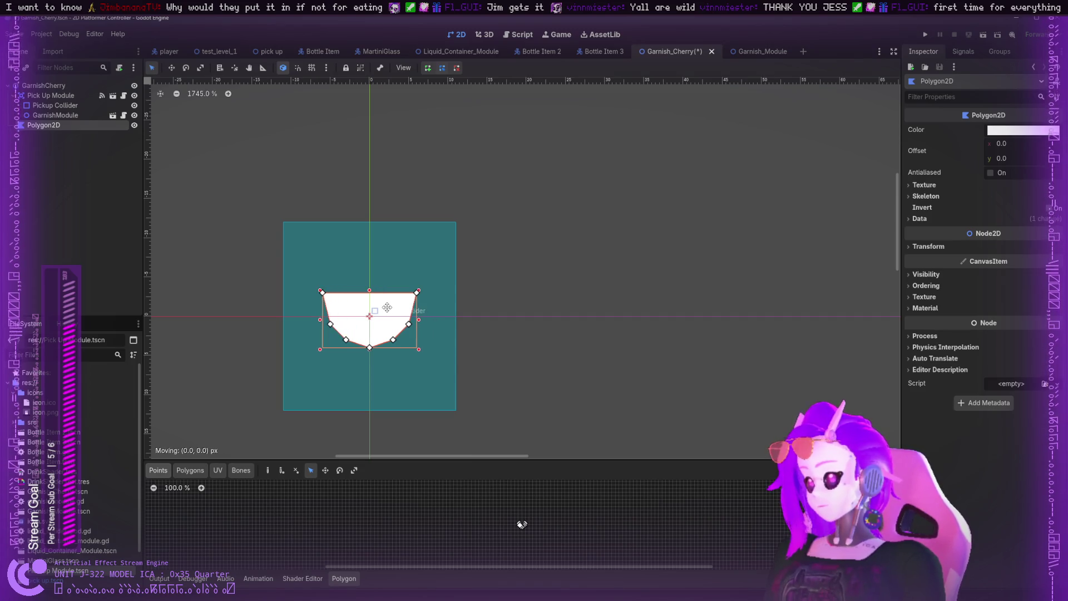
- Scale the Polygon2D cup shape taller vertically, then return to the Move tool
key(s)
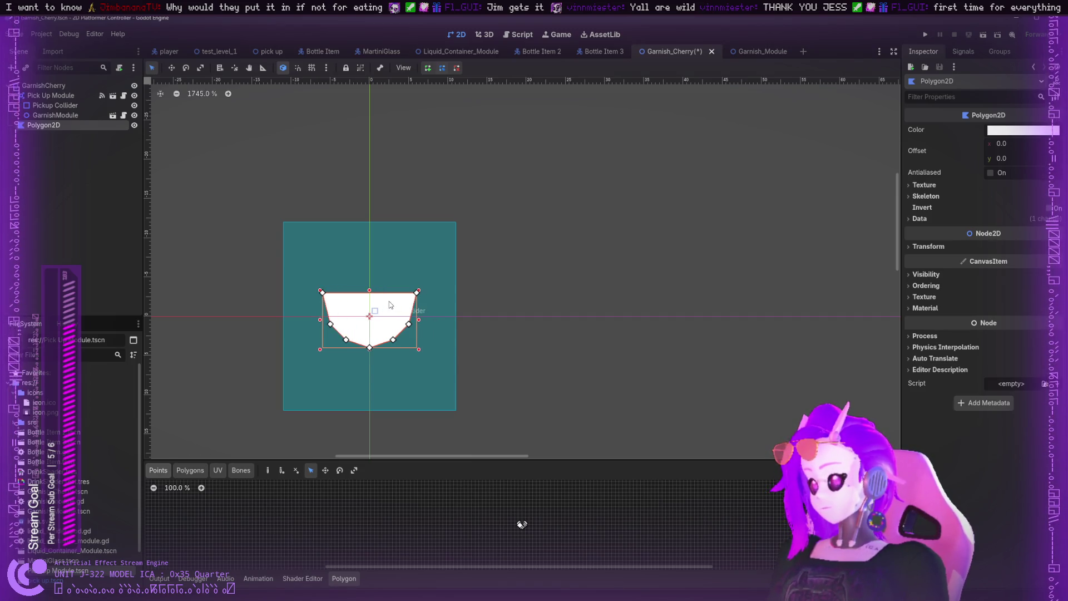
click(53, 115)
click(55, 125)
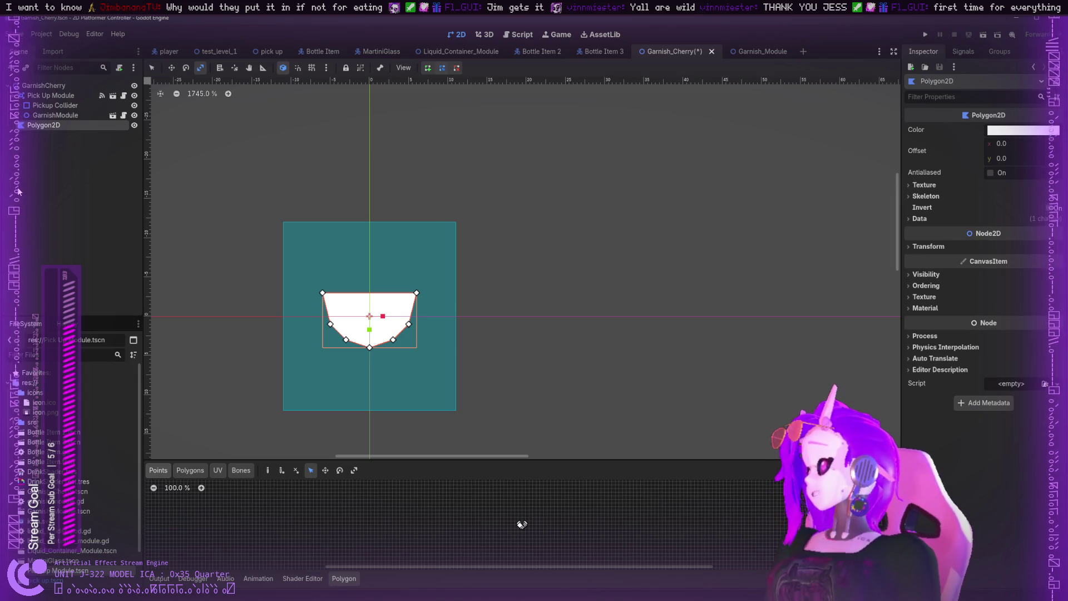
scroll(392, 279, up, 2)
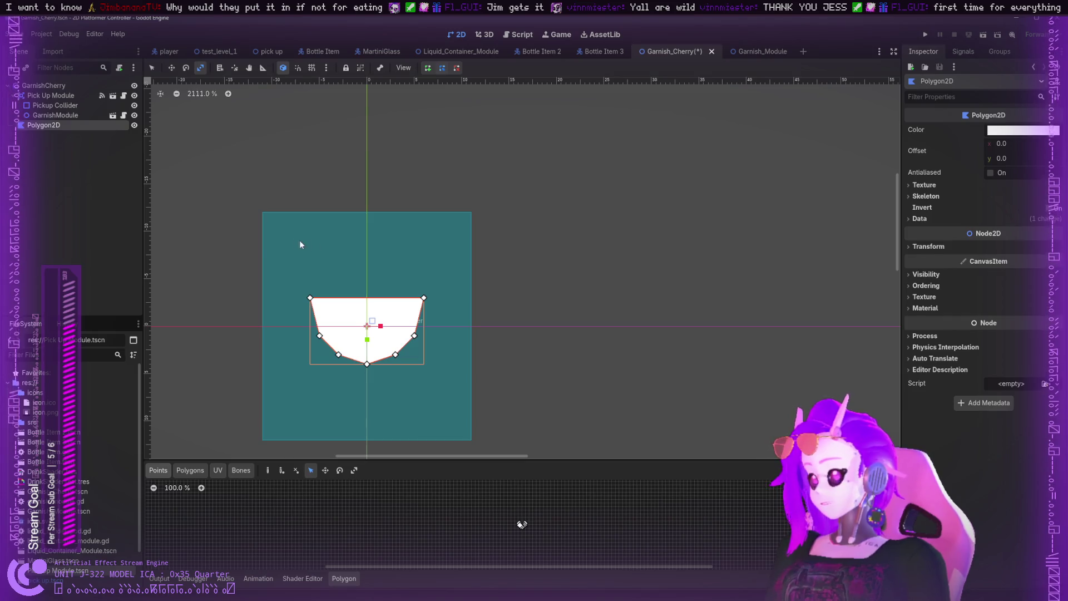
click(39, 117)
click(38, 126)
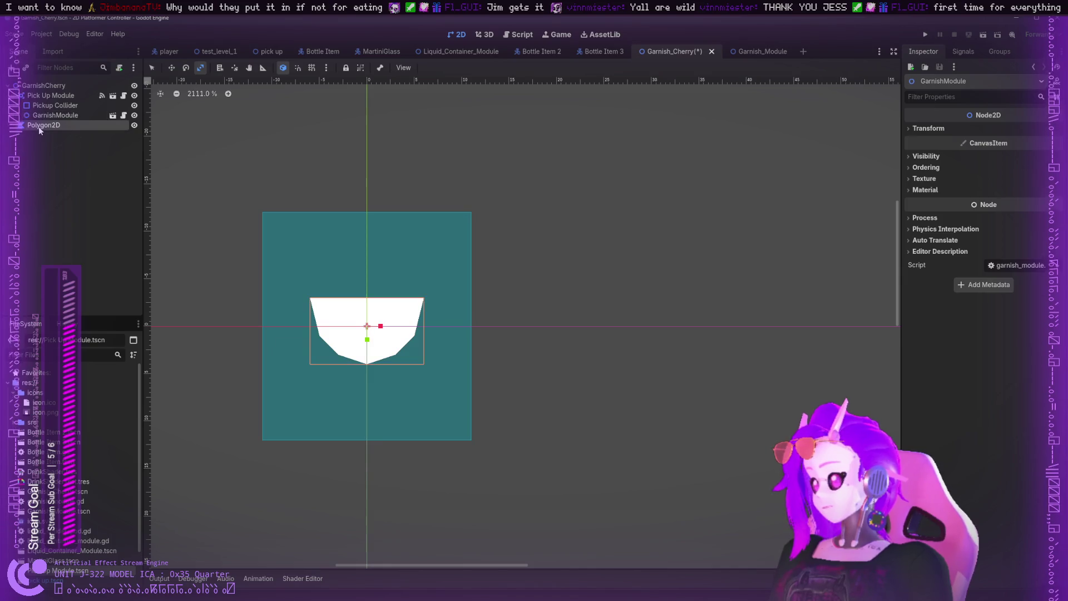
mouse_move(321, 336)
mouse_down()
mouse_move(321, 327)
mouse_move(321, 338)
mouse_up()
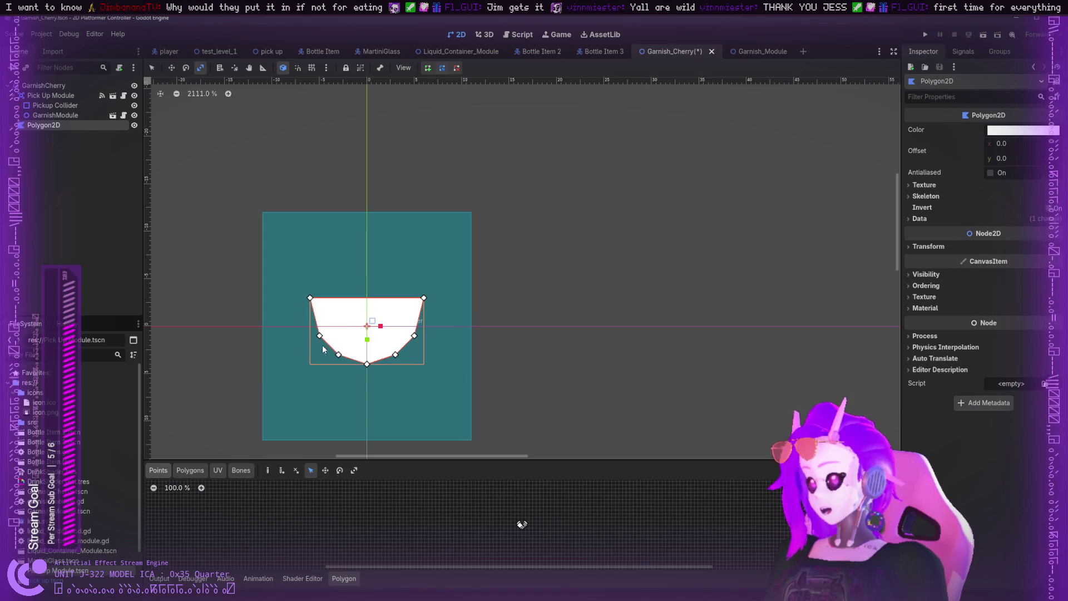
key(w)
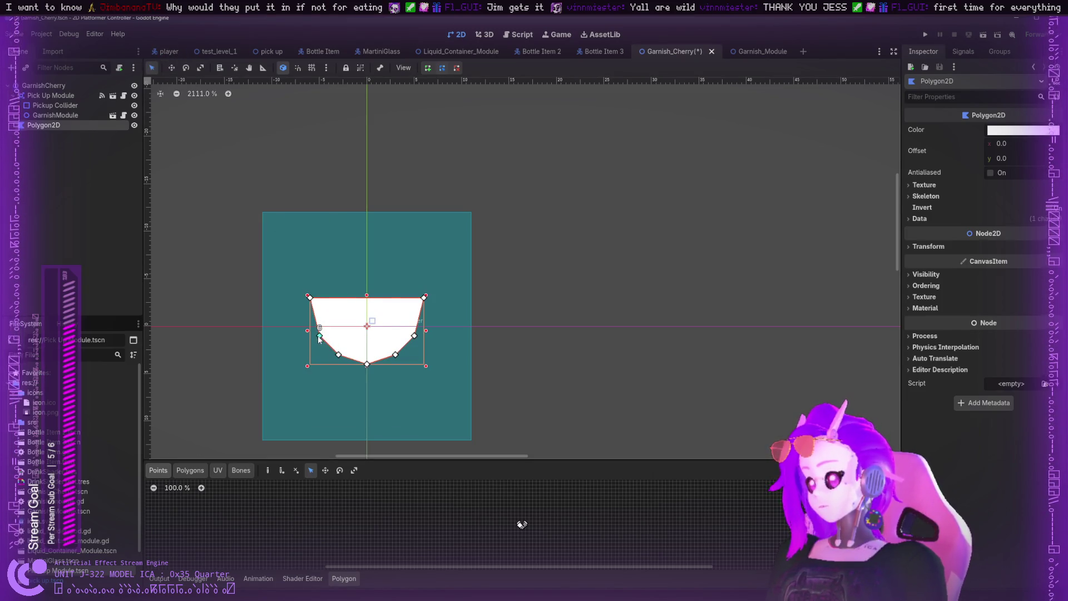
click(518, 300)
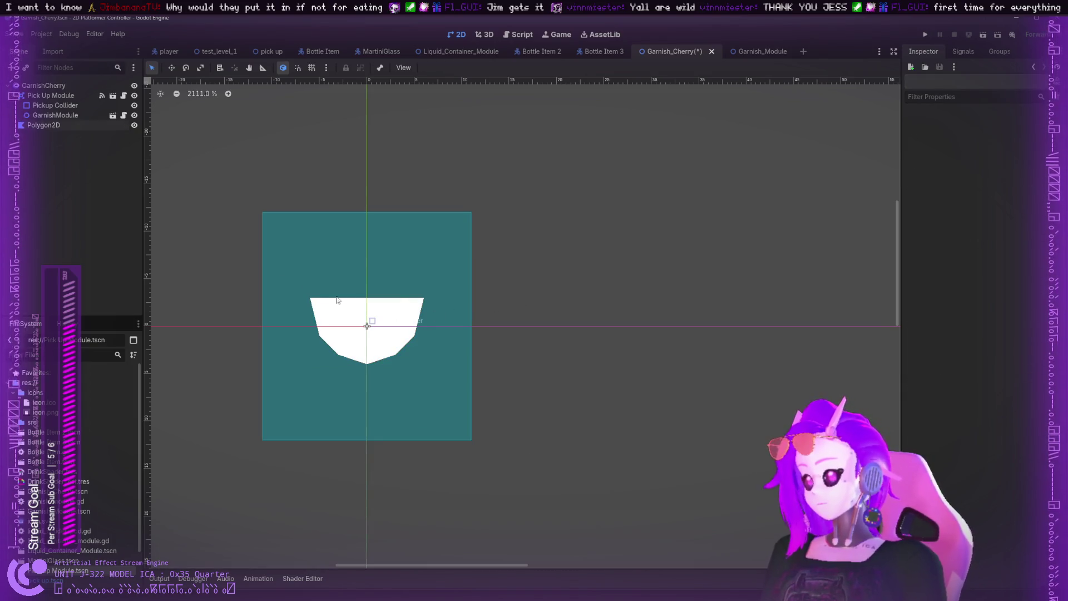
click(45, 95)
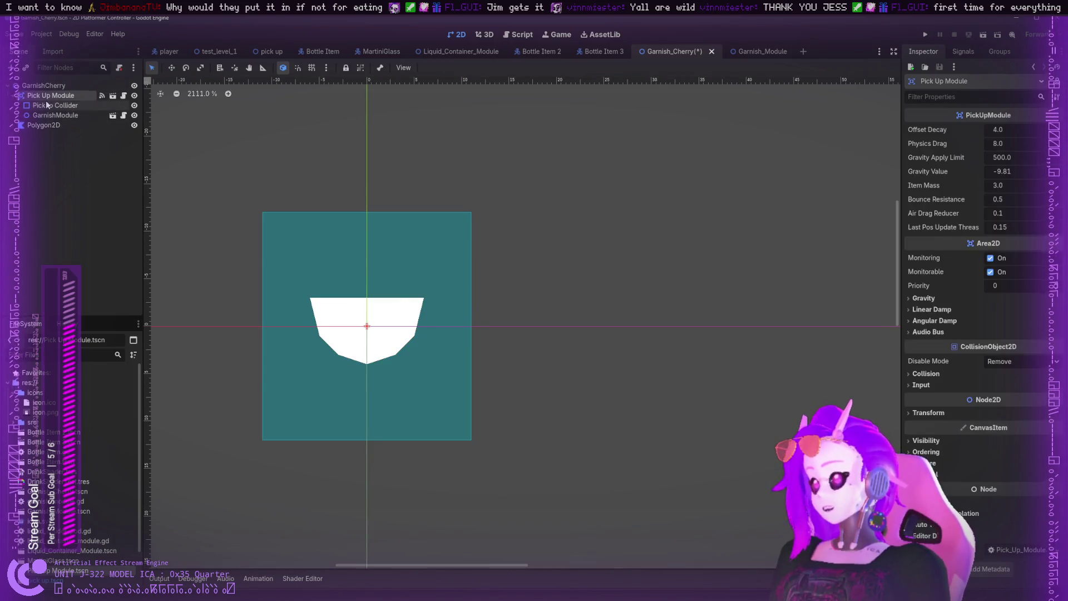
- Shrink the Pickup Collider rectangle snugly around the cup shape and save Garnish_Cherry
click(45, 104)
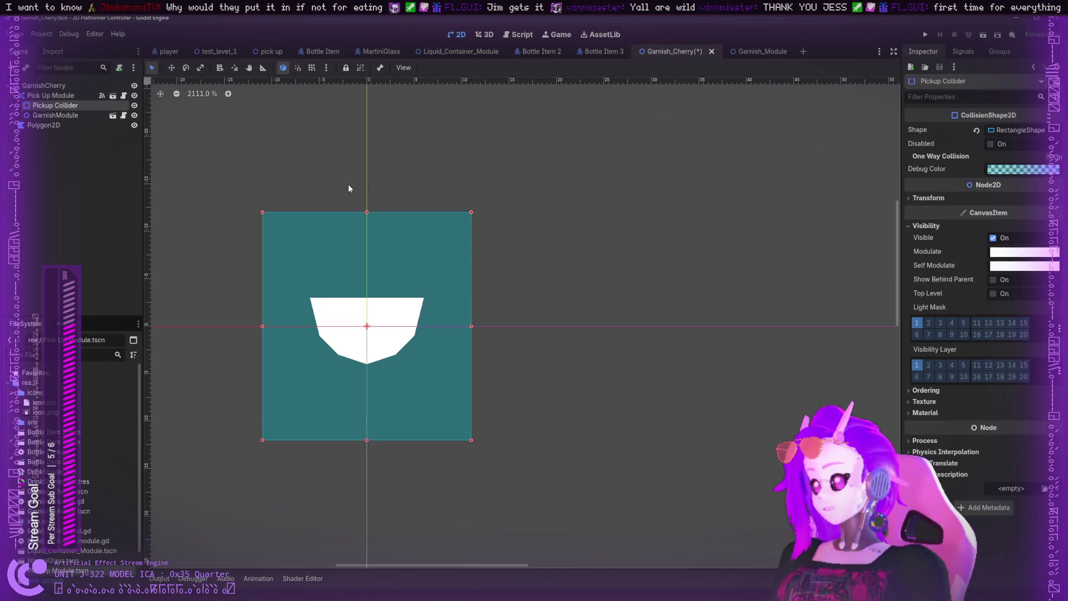
mouse_move(471, 212)
mouse_down()
mouse_move(443, 250)
mouse_move(434, 312)
mouse_move(432, 295)
mouse_up()
mouse_move(366, 364)
mouse_down()
mouse_move(367, 374)
mouse_move(367, 365)
mouse_up()
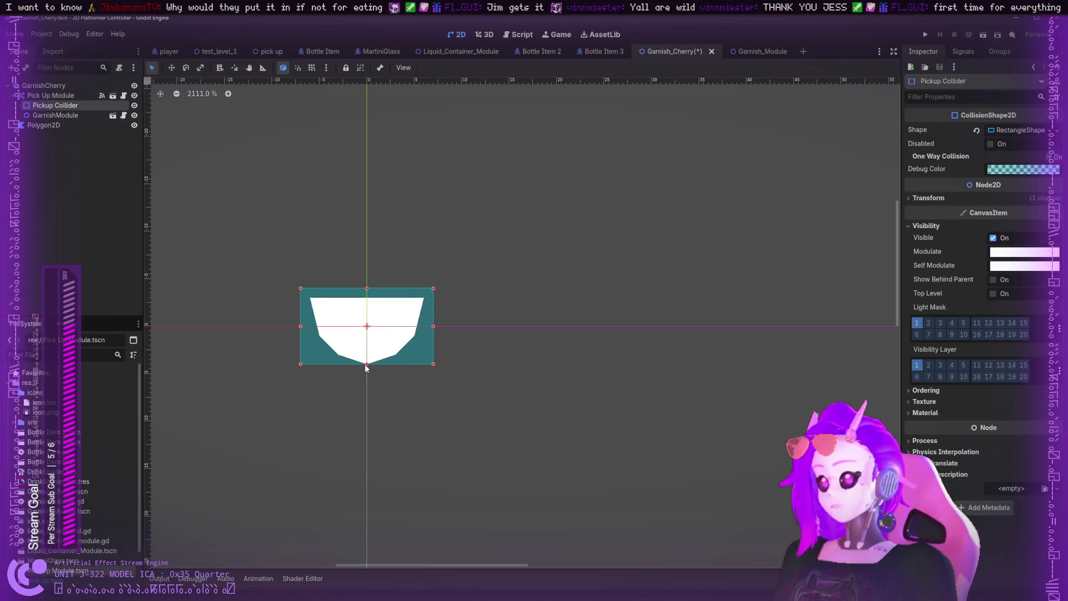
click(40, 96)
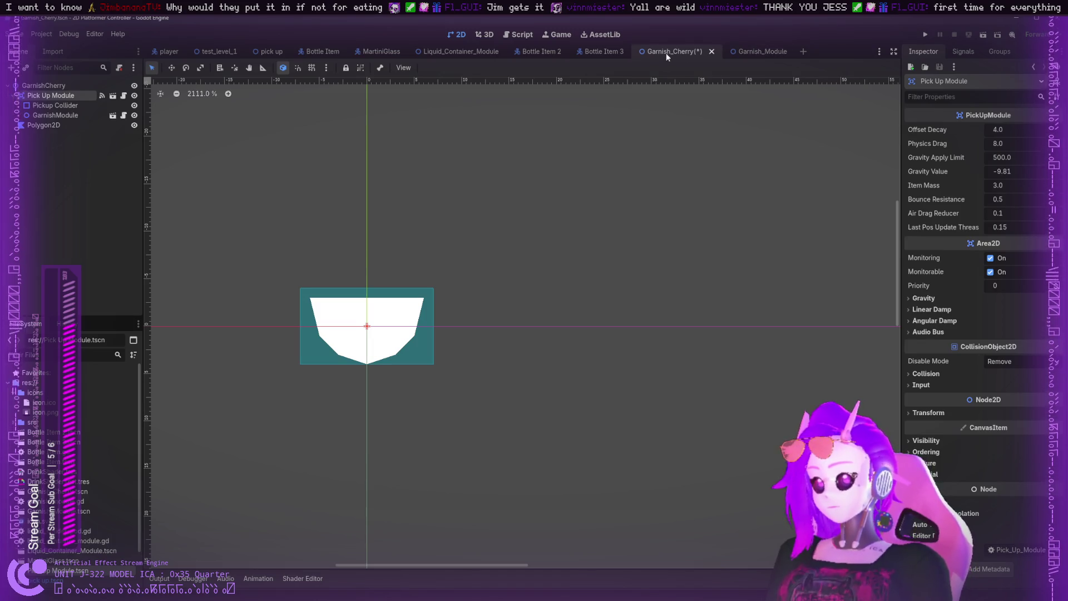
key(ctrl+s)
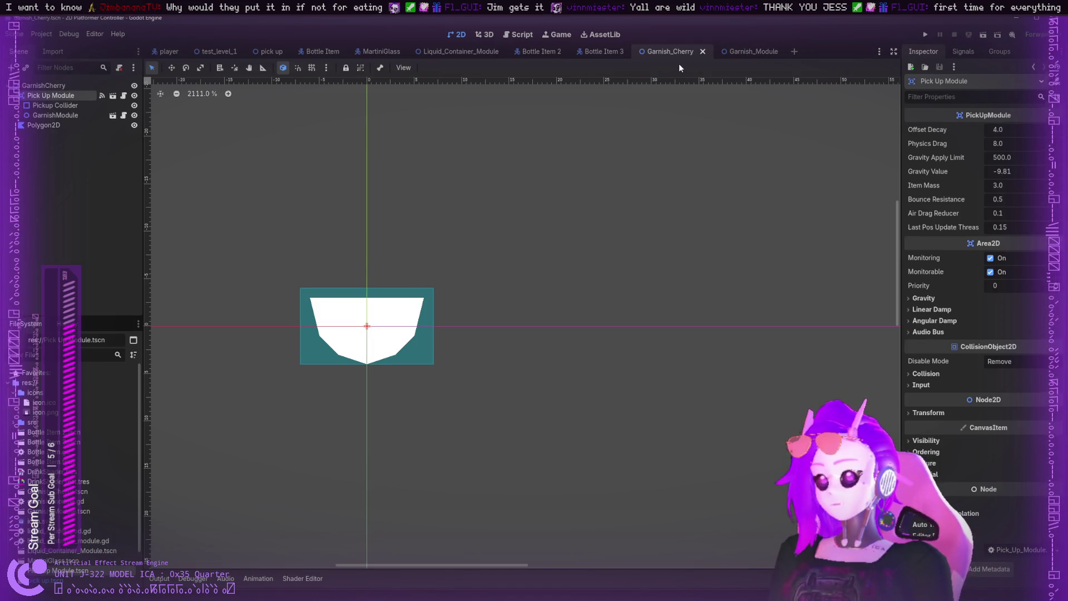
click(432, 50)
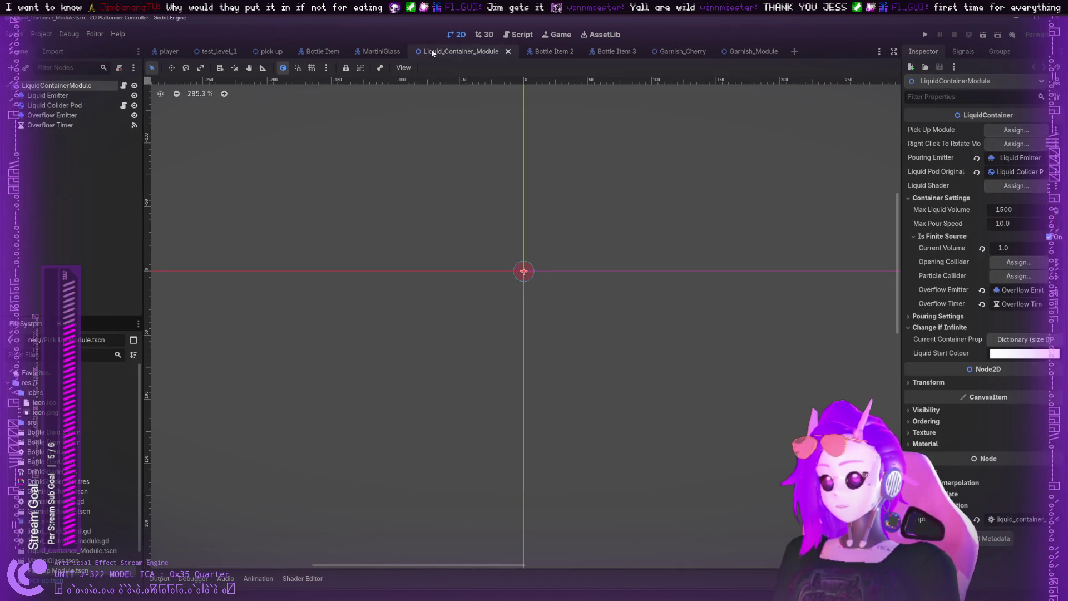
click(551, 51)
click(380, 51)
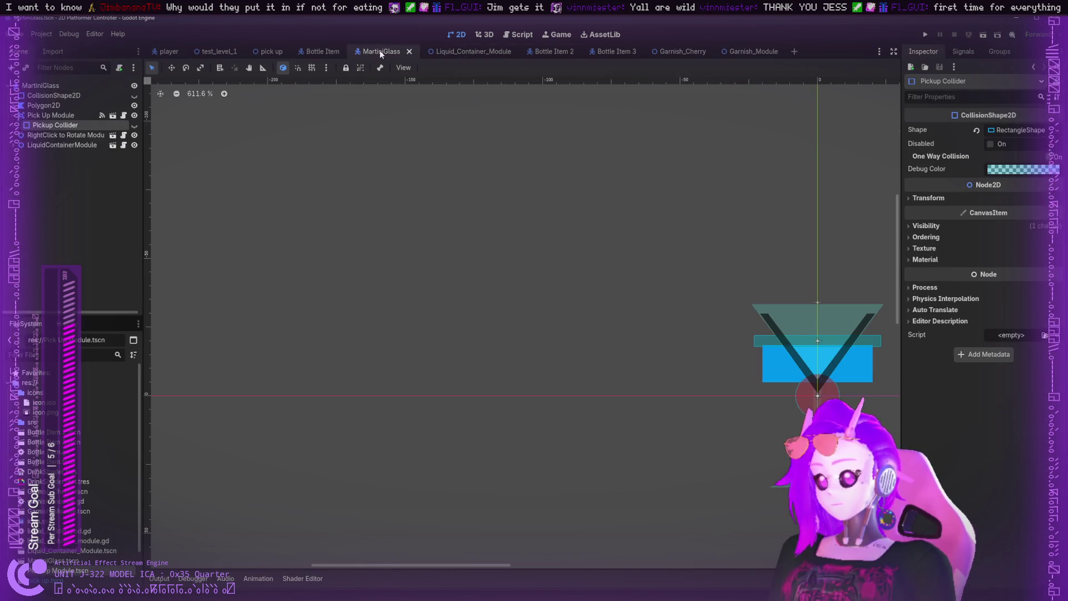
click(58, 115)
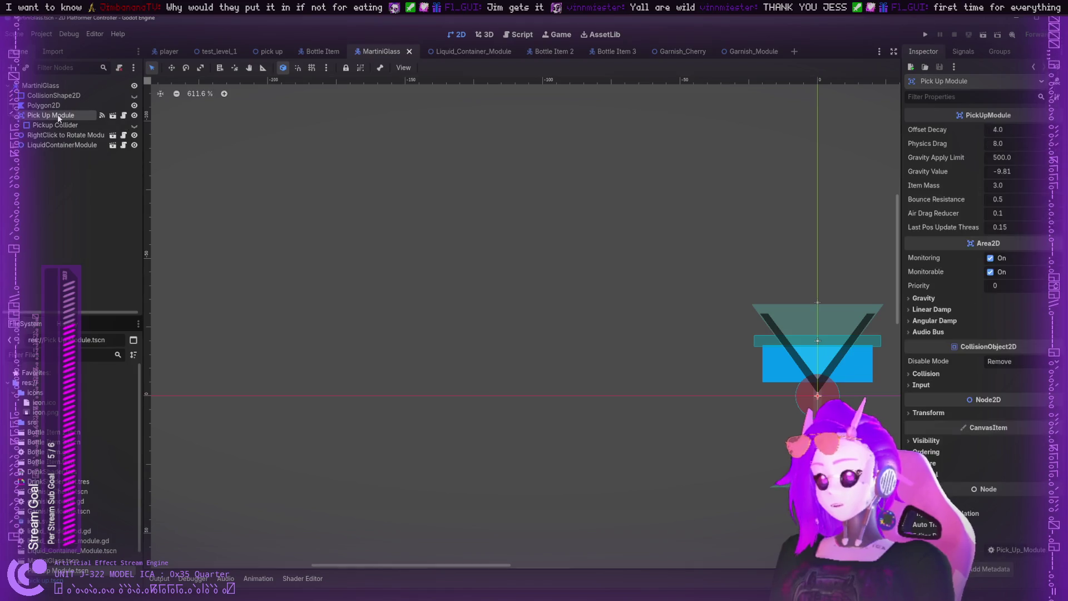
click(670, 51)
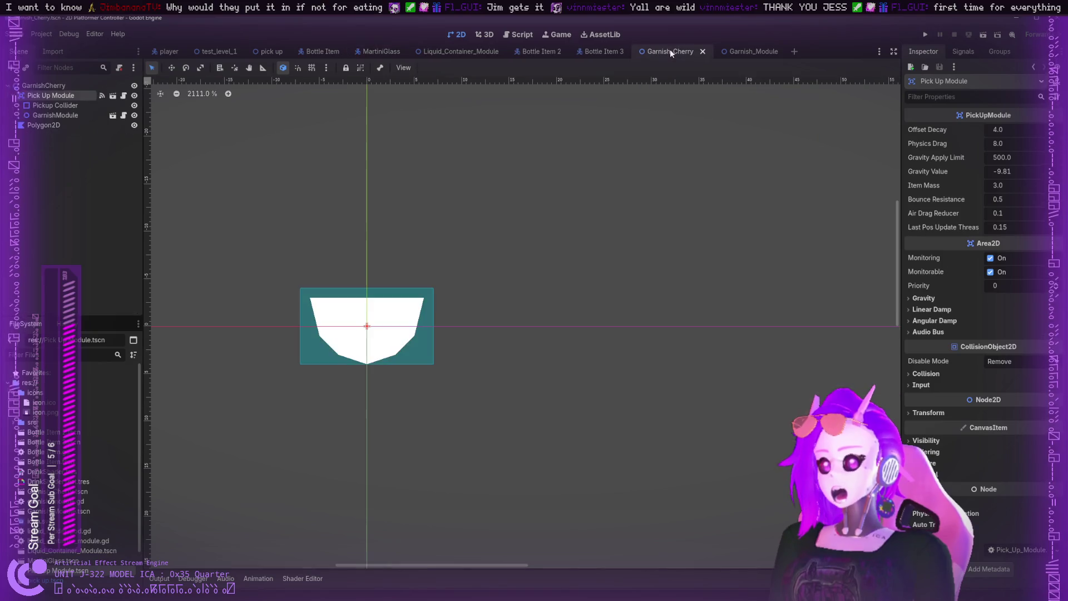
- Set the Pick Up Module's Item Mass to 0.5 and Bounce Resistance to 0.8
click(1006, 188)
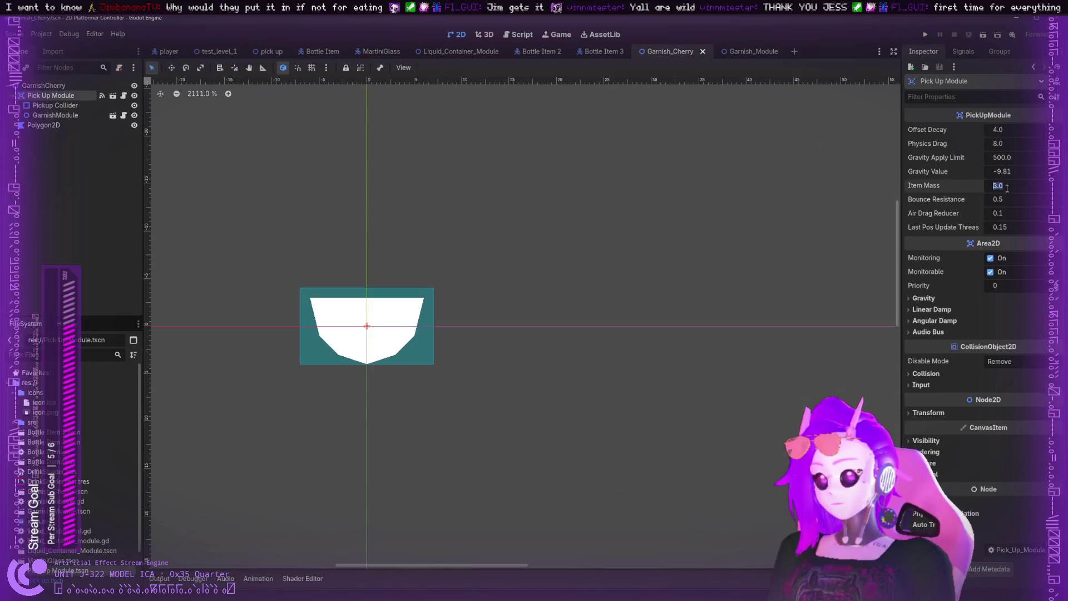
text(05)
key(Left)
text(.)
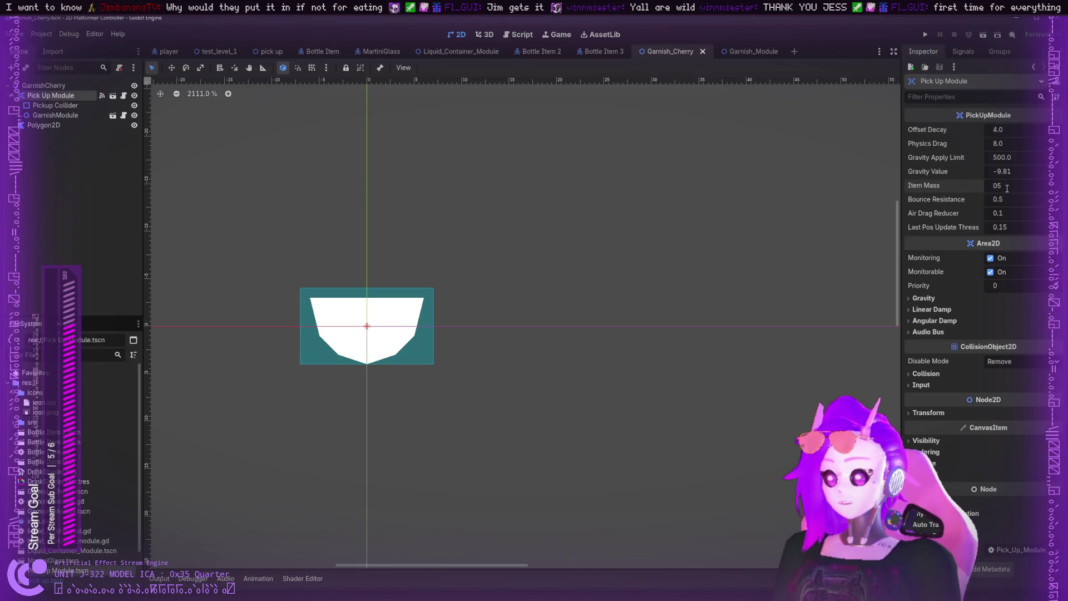
key(Return)
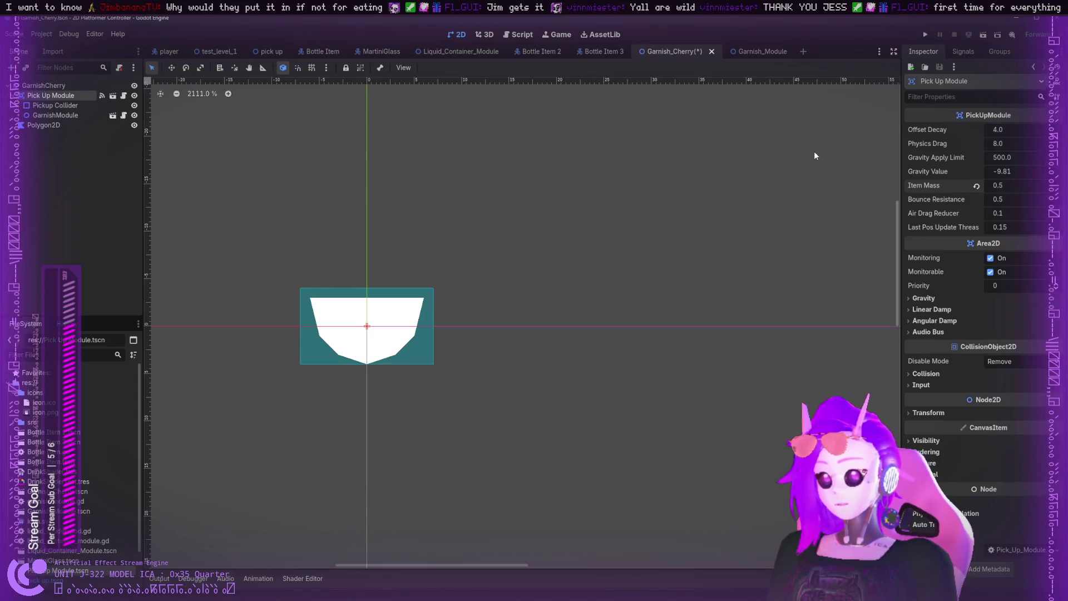
click(1005, 198)
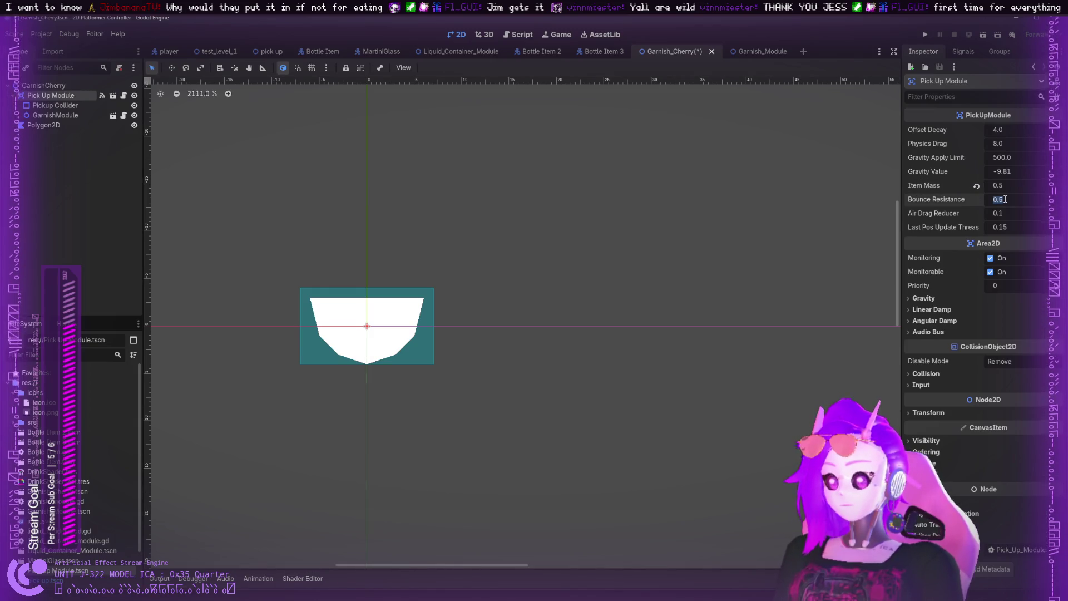
text(8)
key(Return)
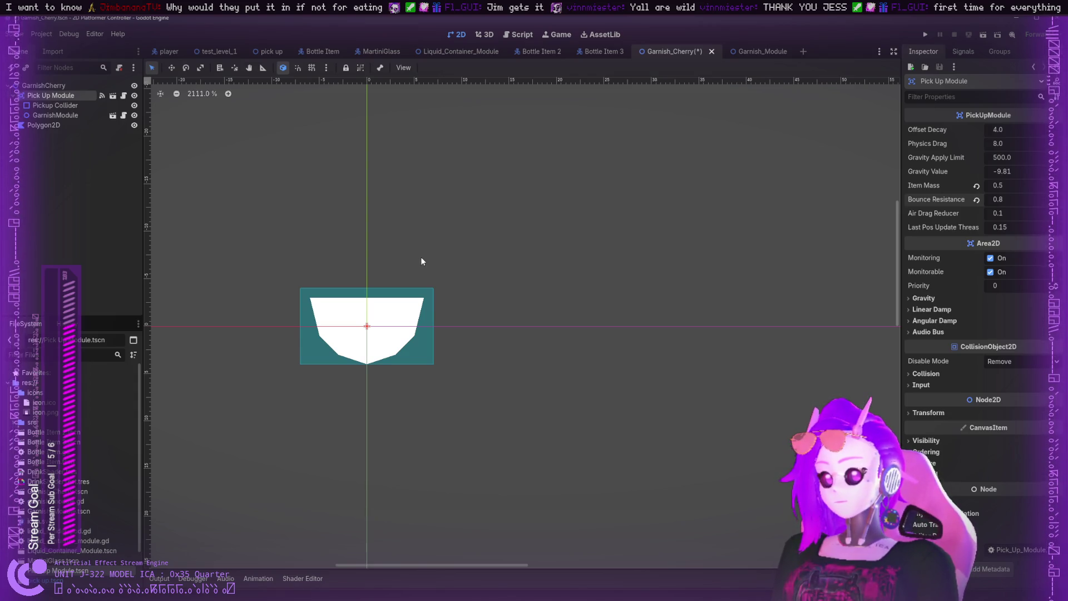
- Review the Polygon2D, GarnishModule, Pickup Collider and Pick Up Module nodes in the tree
click(334, 239)
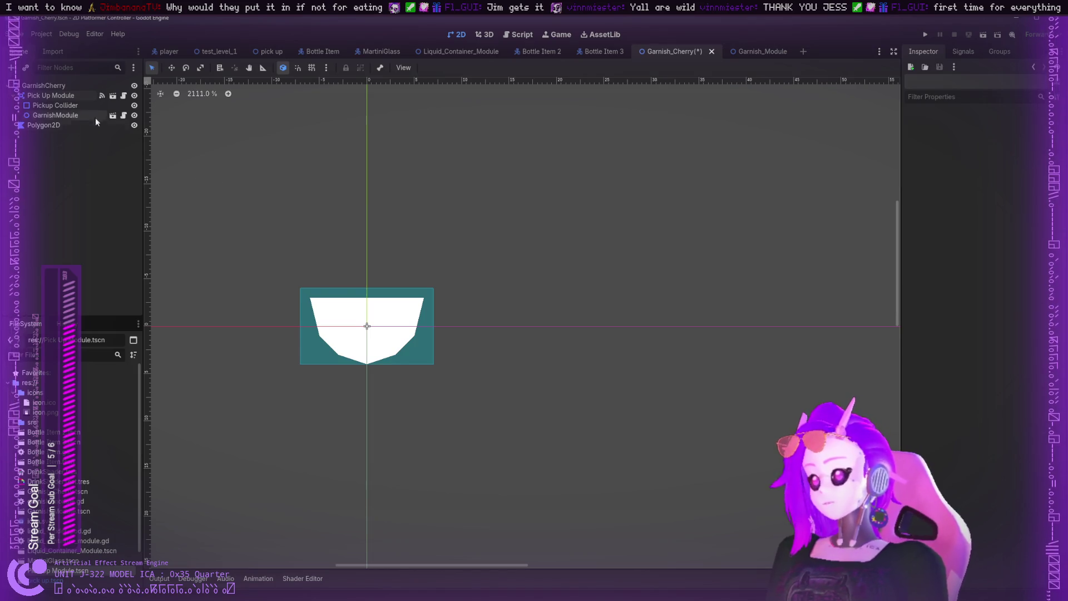
click(45, 125)
click(51, 116)
click(51, 125)
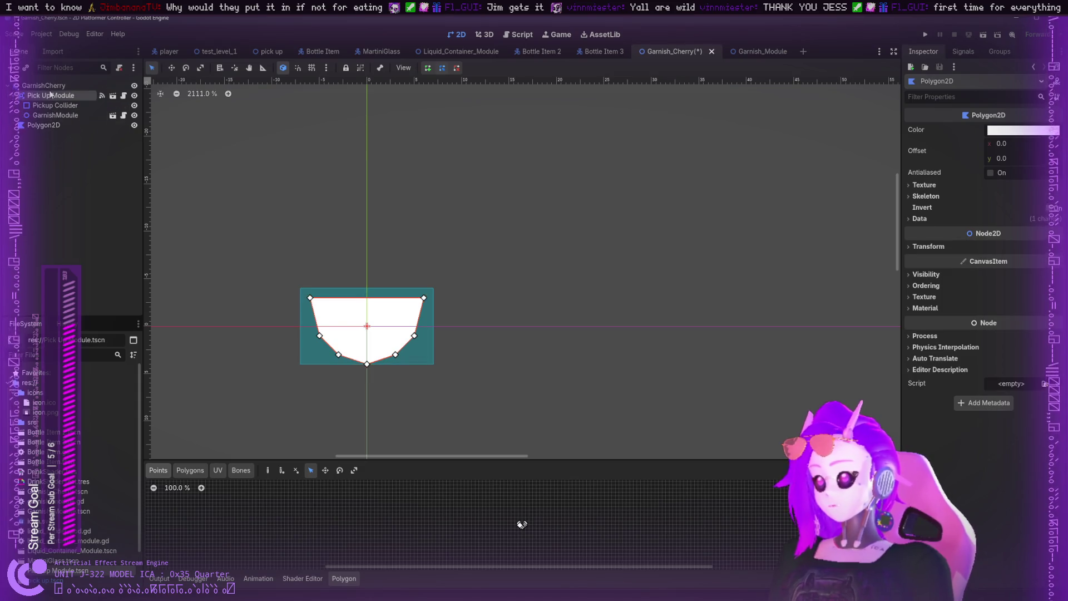
click(49, 95)
click(46, 86)
click(41, 105)
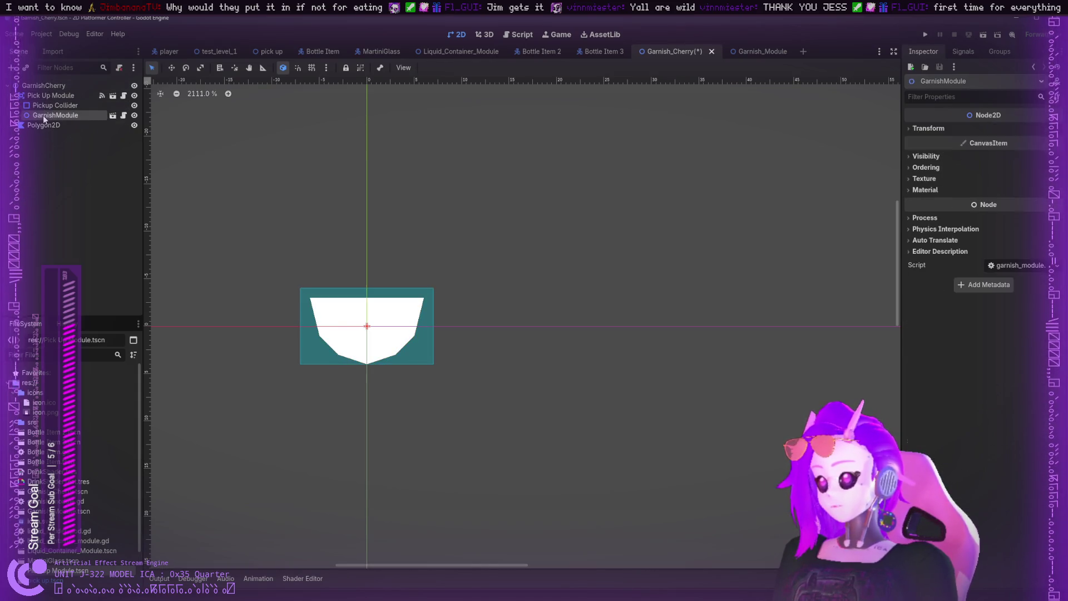
click(42, 115)
click(47, 126)
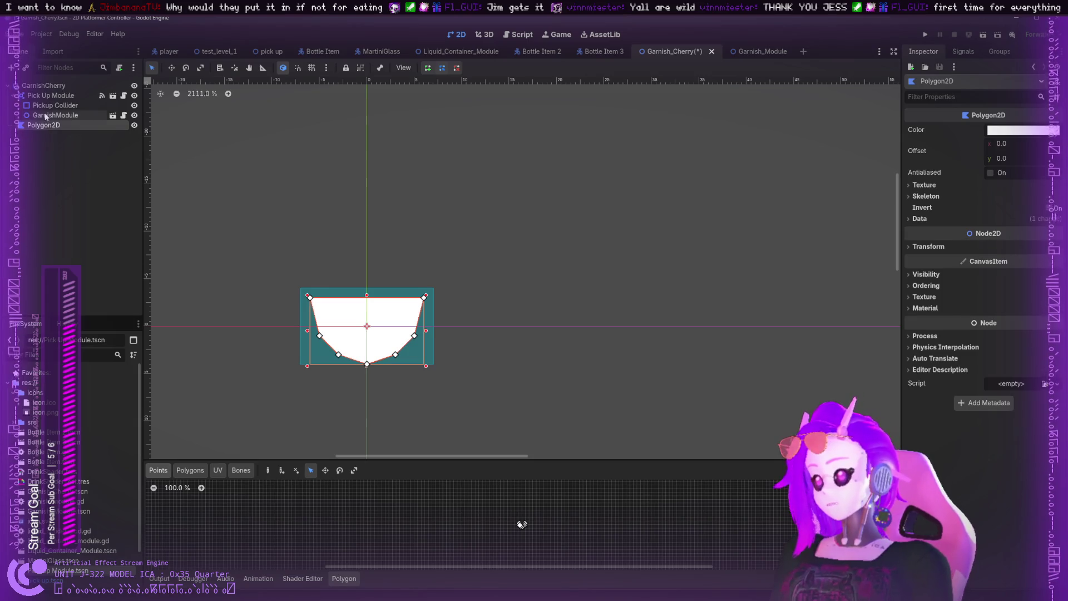
click(49, 116)
click(59, 125)
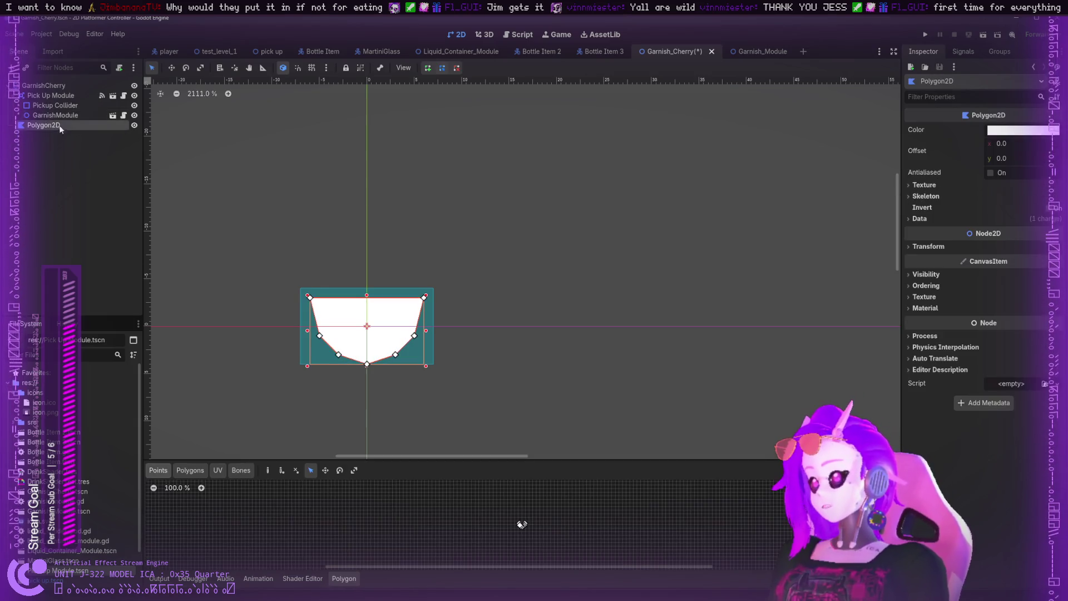
click(56, 98)
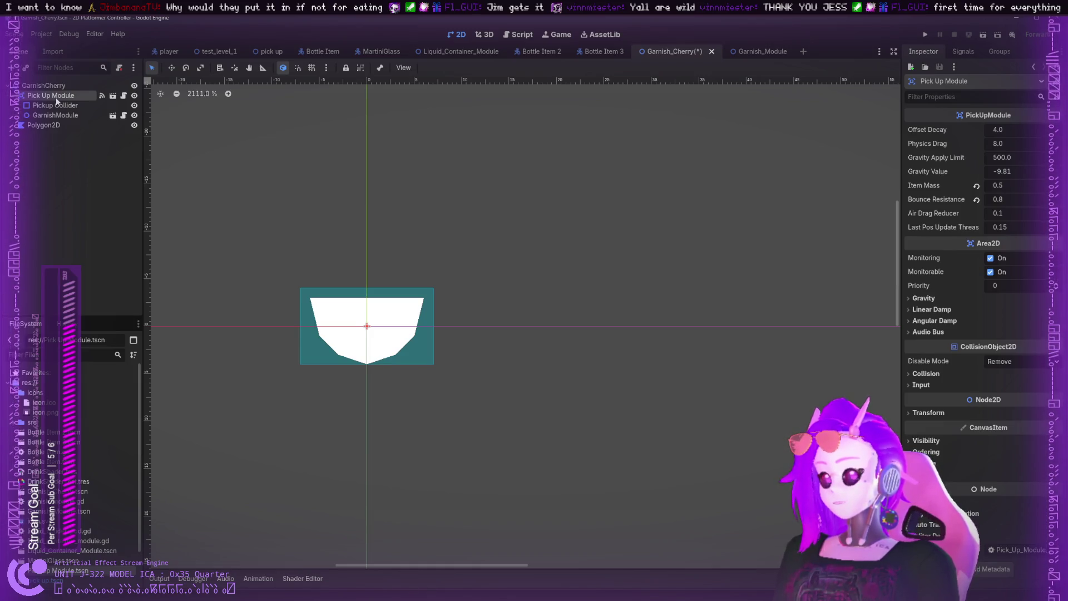
- Save Garnish_Cherry, look through the other scene tabs, and open garnish_module.gd
key(ctrl+s)
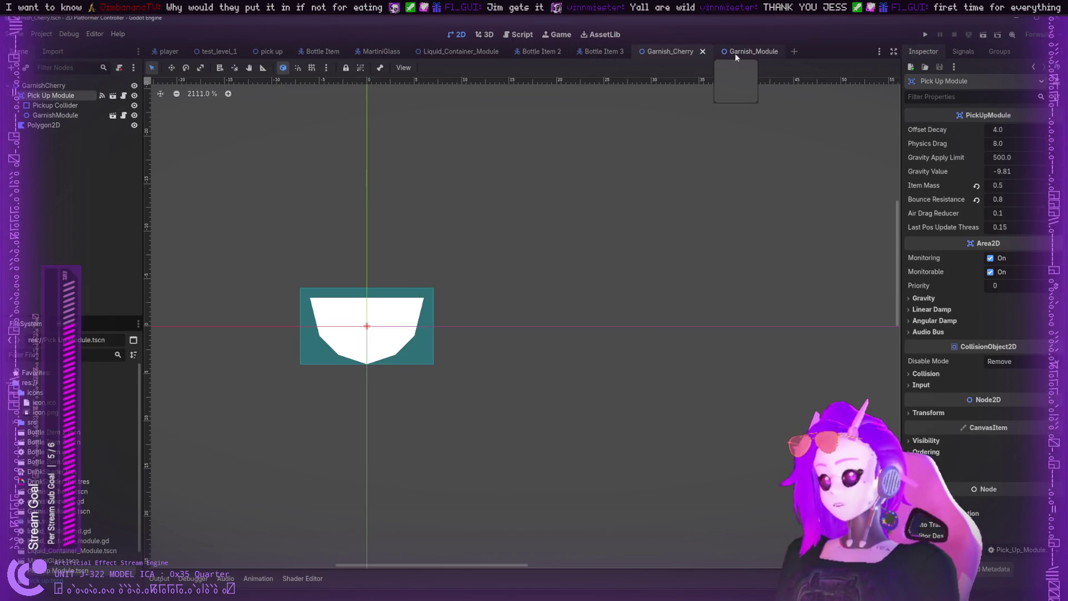
click(736, 53)
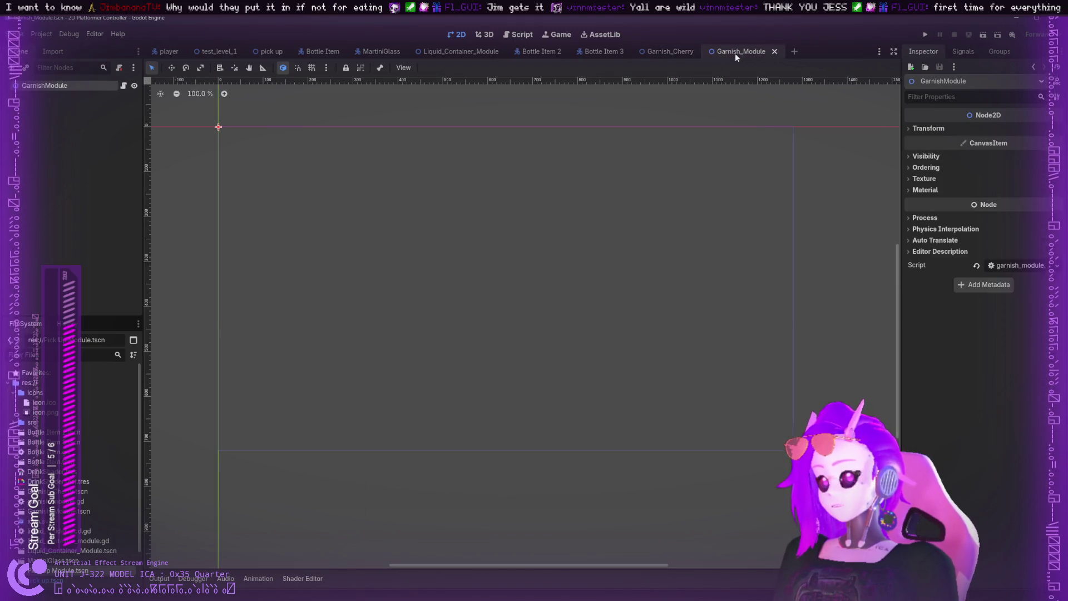
click(671, 51)
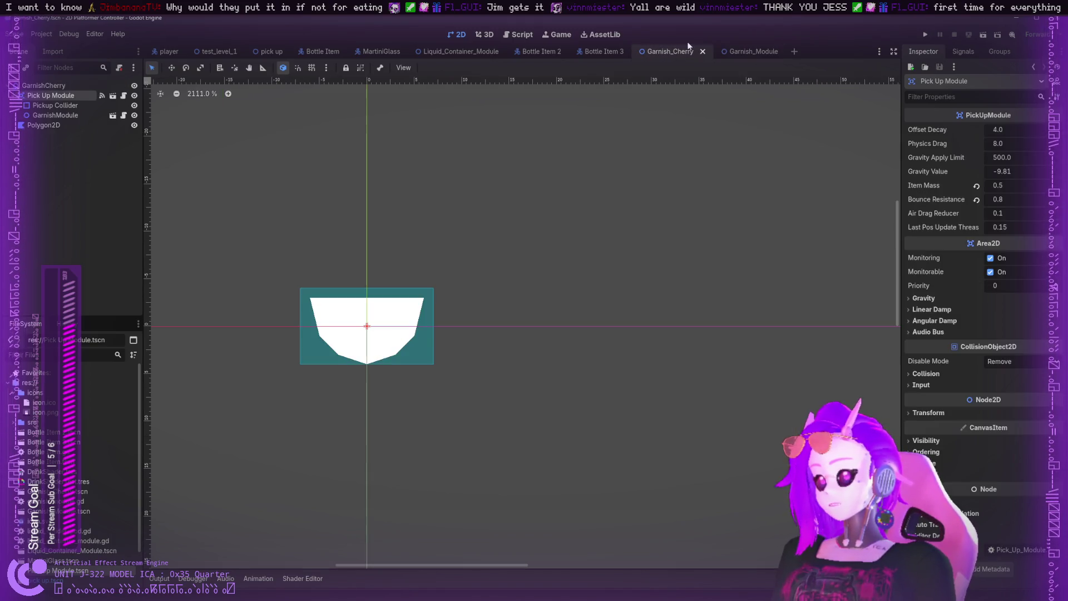
click(731, 51)
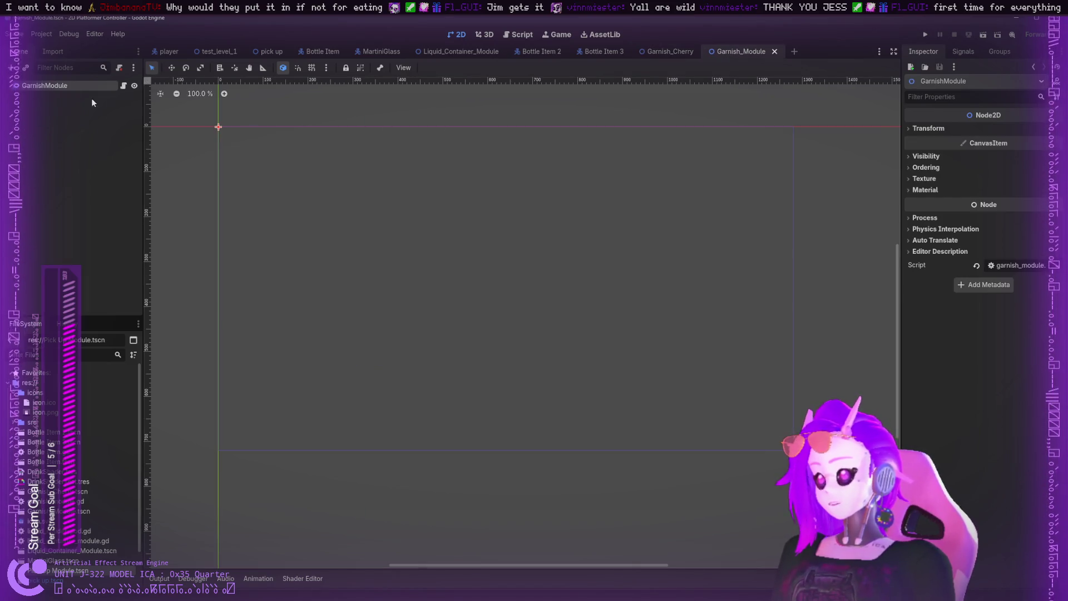
scroll(187, 95, up, 7)
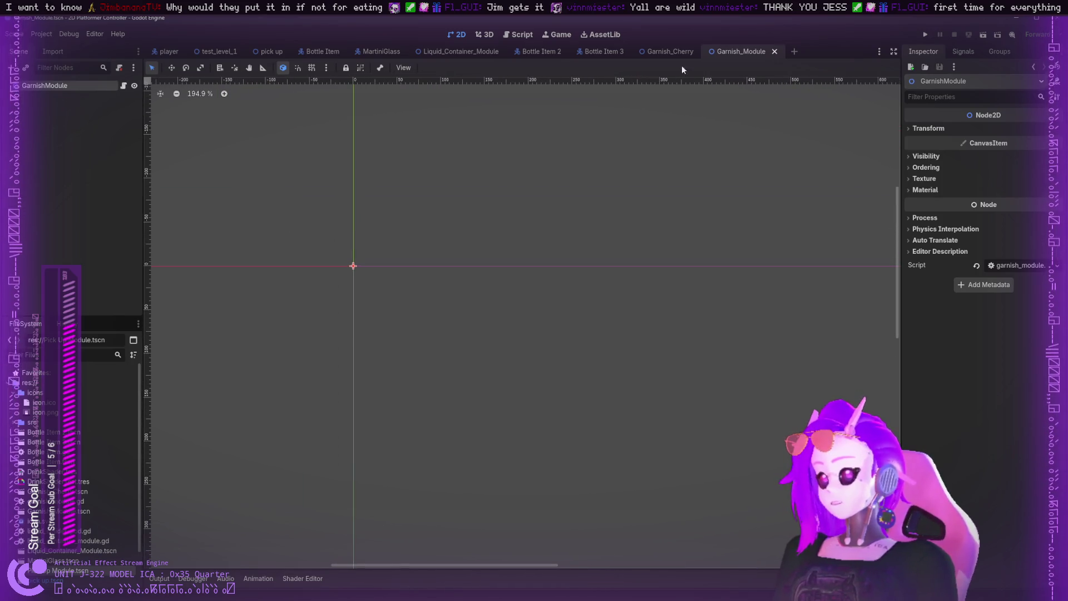
click(660, 54)
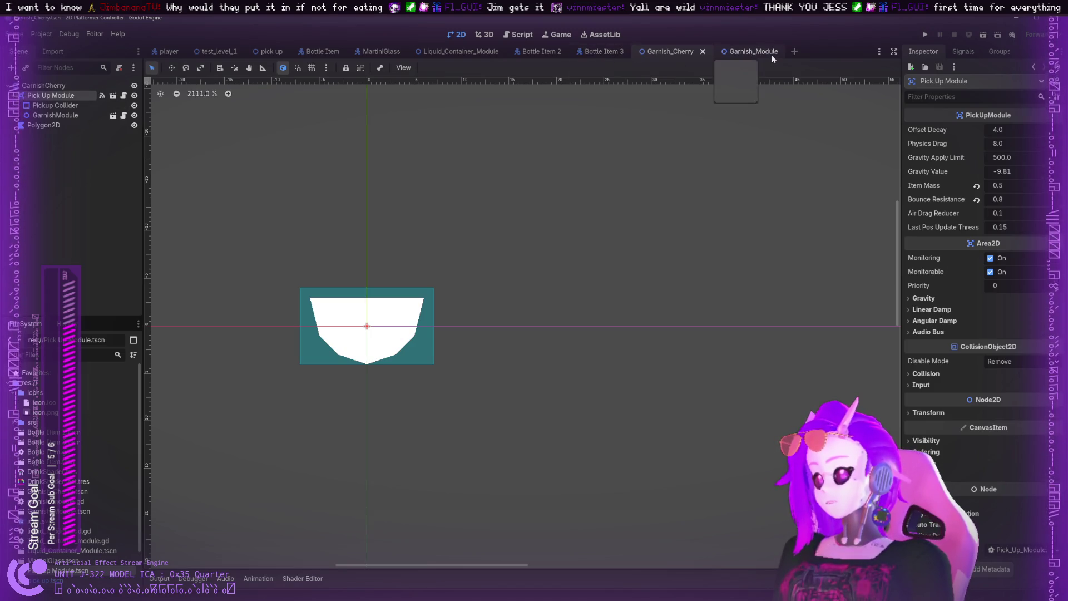
click(755, 51)
click(605, 51)
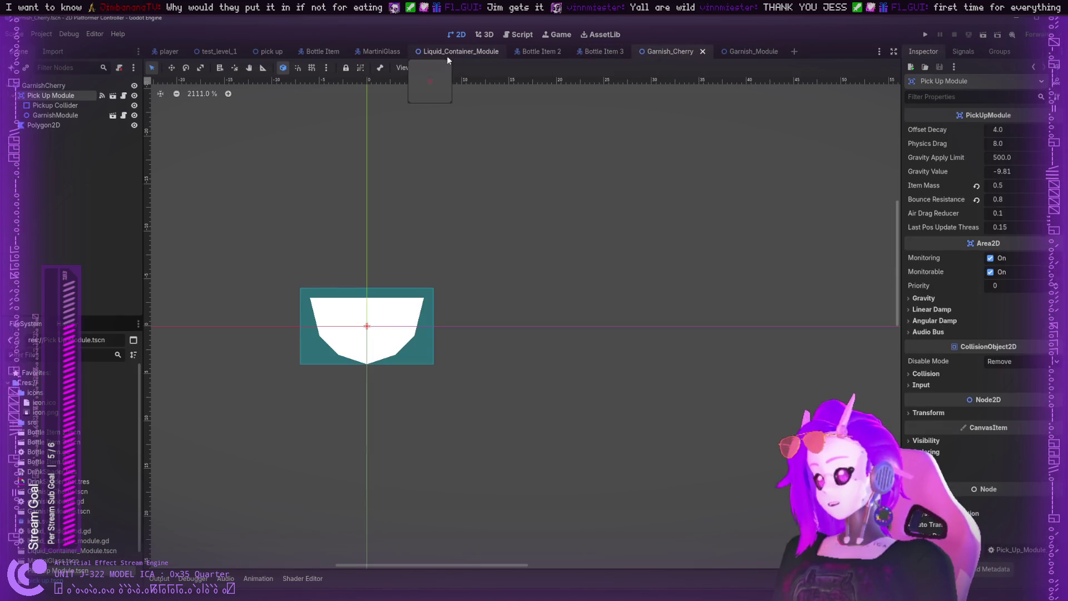
click(444, 52)
click(674, 50)
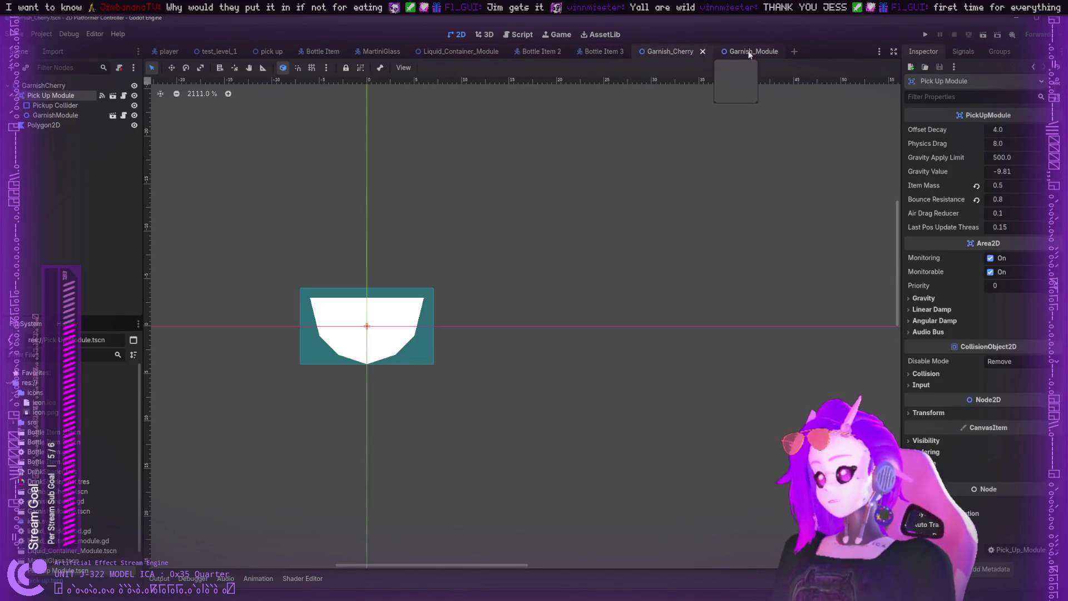
click(520, 36)
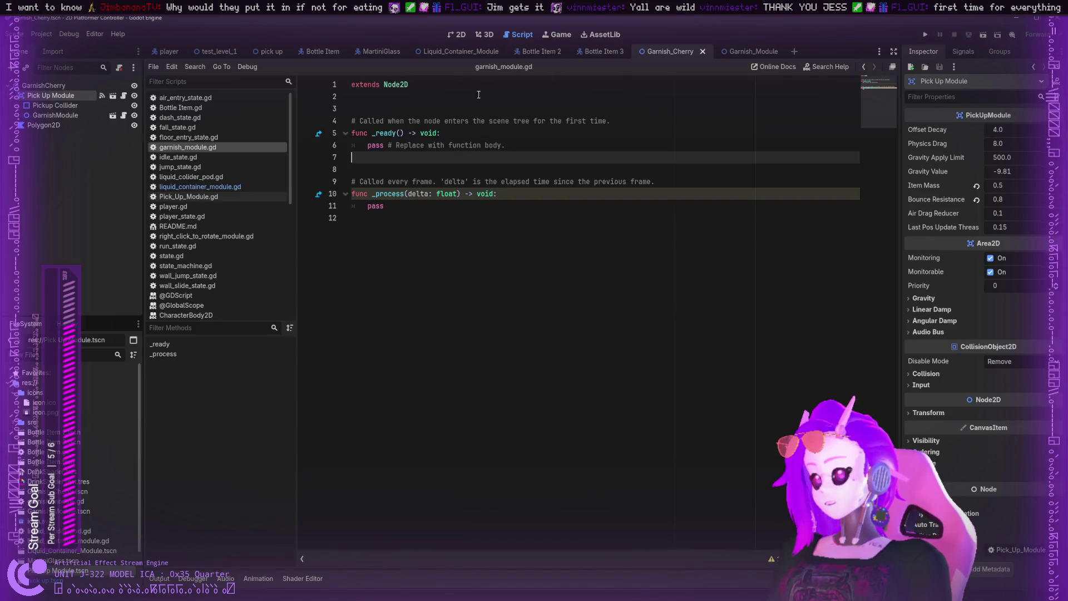
- Change line 1 of garnish_module.gd from 'extends Node2D' to 'extends PickUpModule'
click(394, 105)
drag(409, 84, 381, 85)
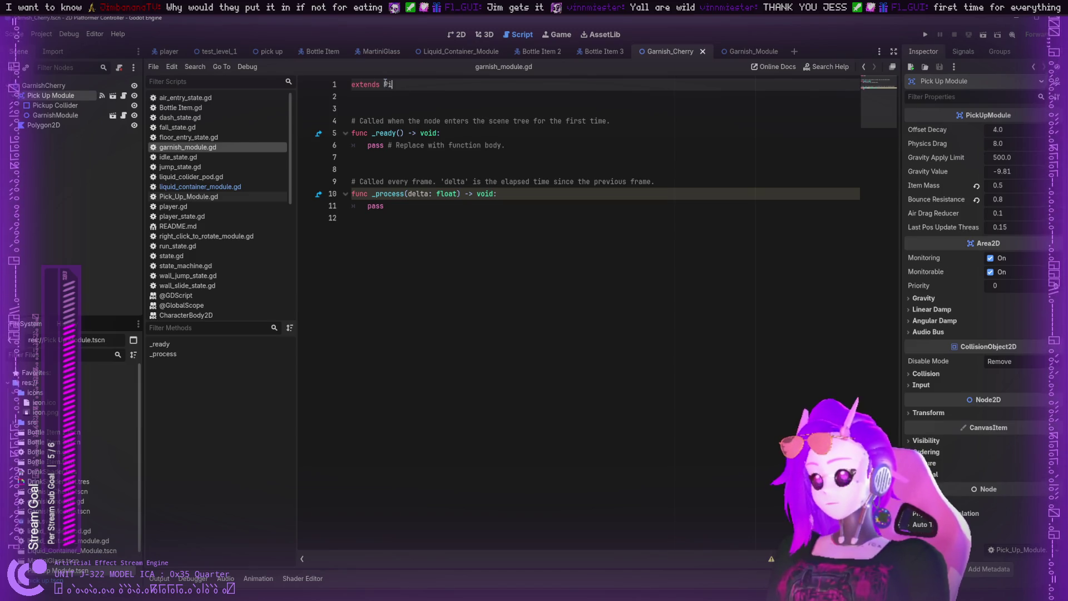
text(Up)
key(Return)
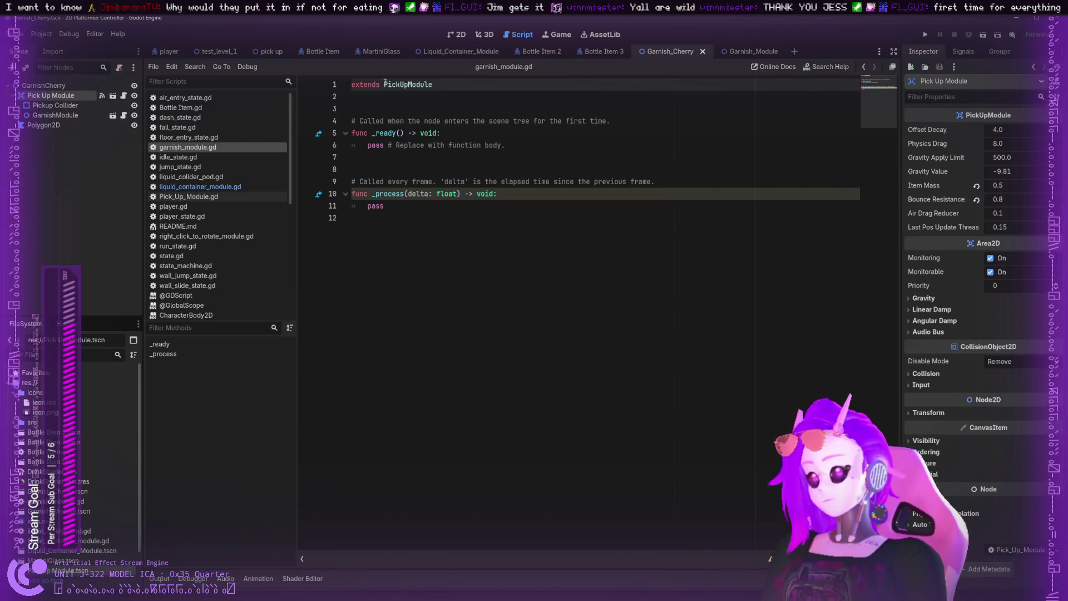
click(390, 94)
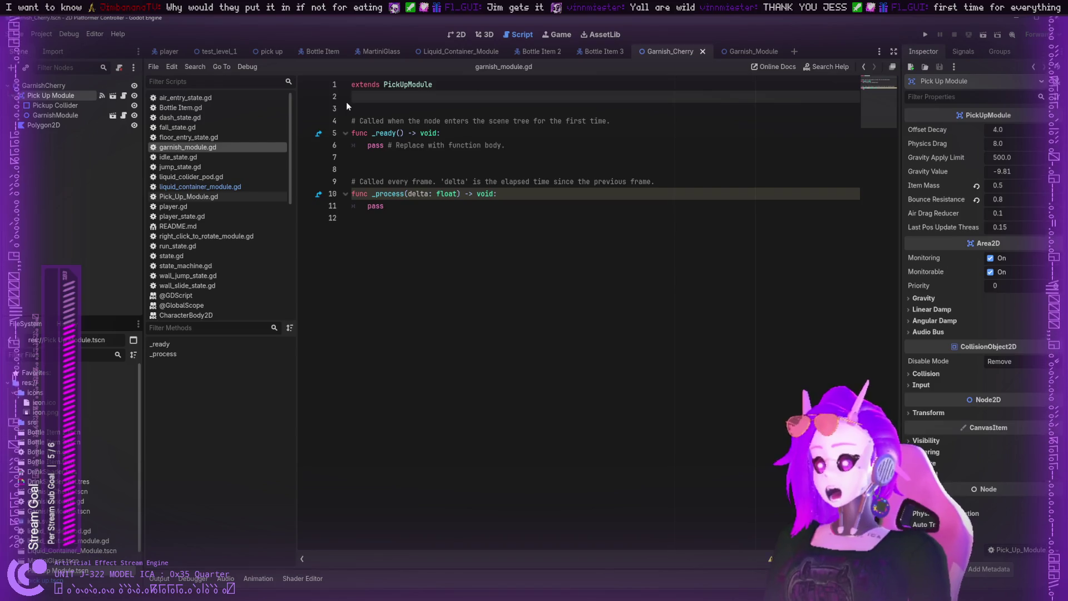
key(Return)
text(@onr)
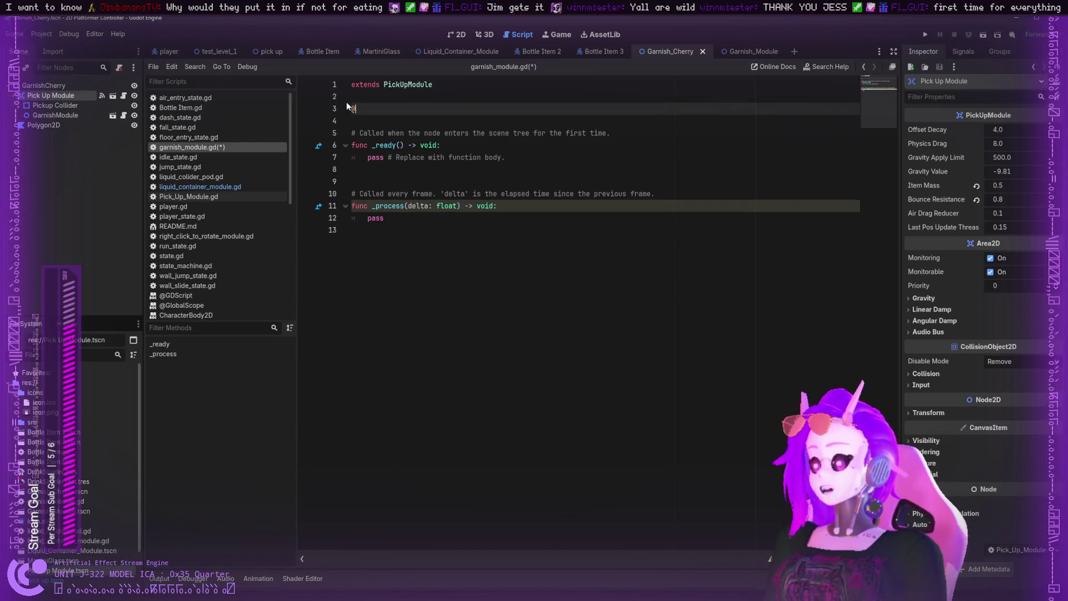
key(Return)
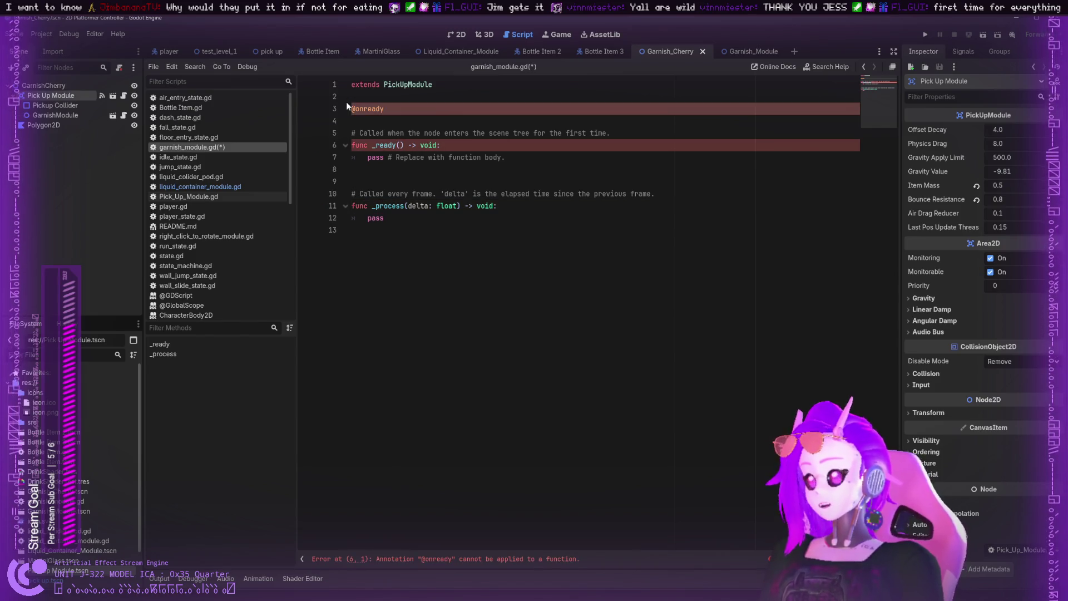
key(ctrl+space)
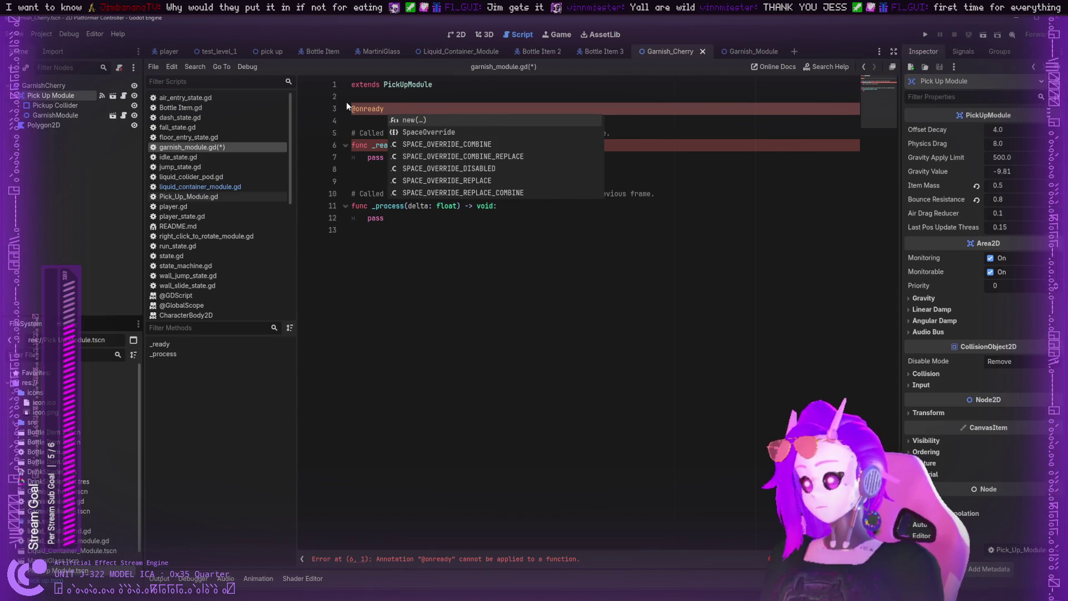
text(ParentModule : PickUpModule)
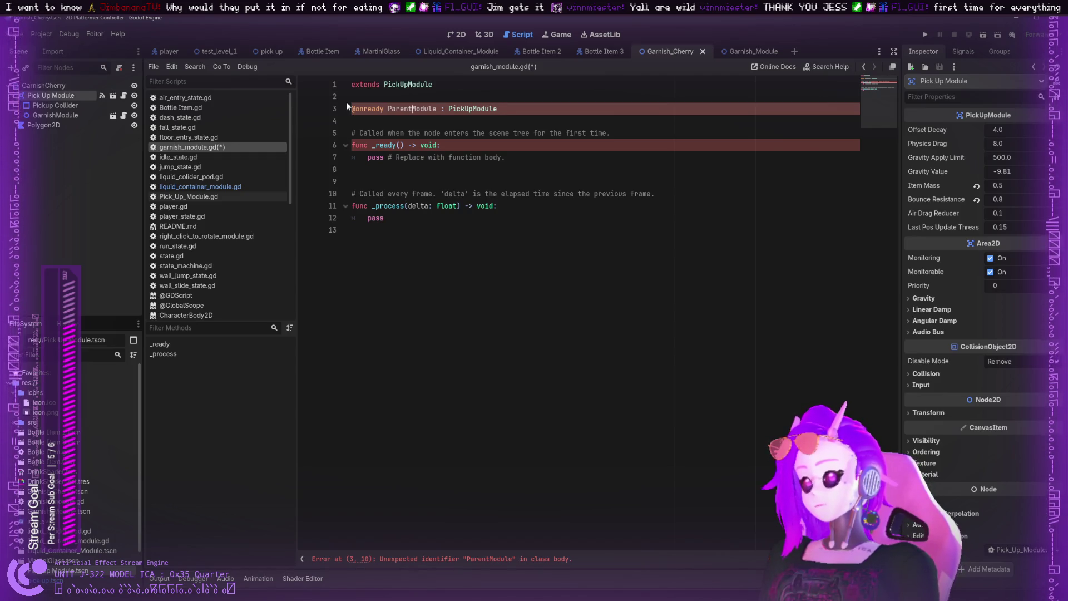
key(Right)
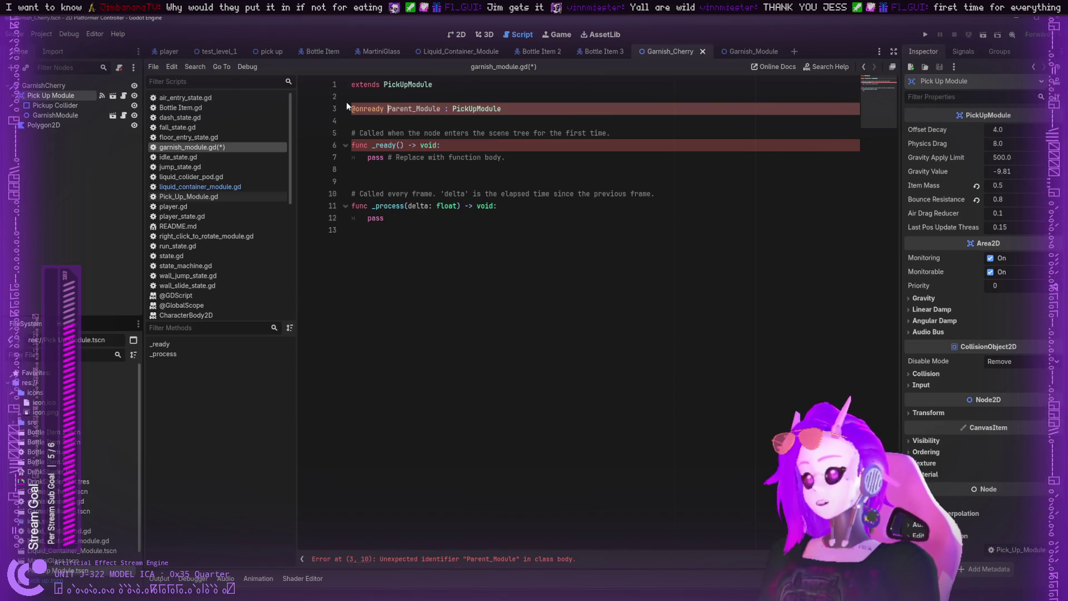
text(ar)
key(Right)
key(Right)
key(Right)
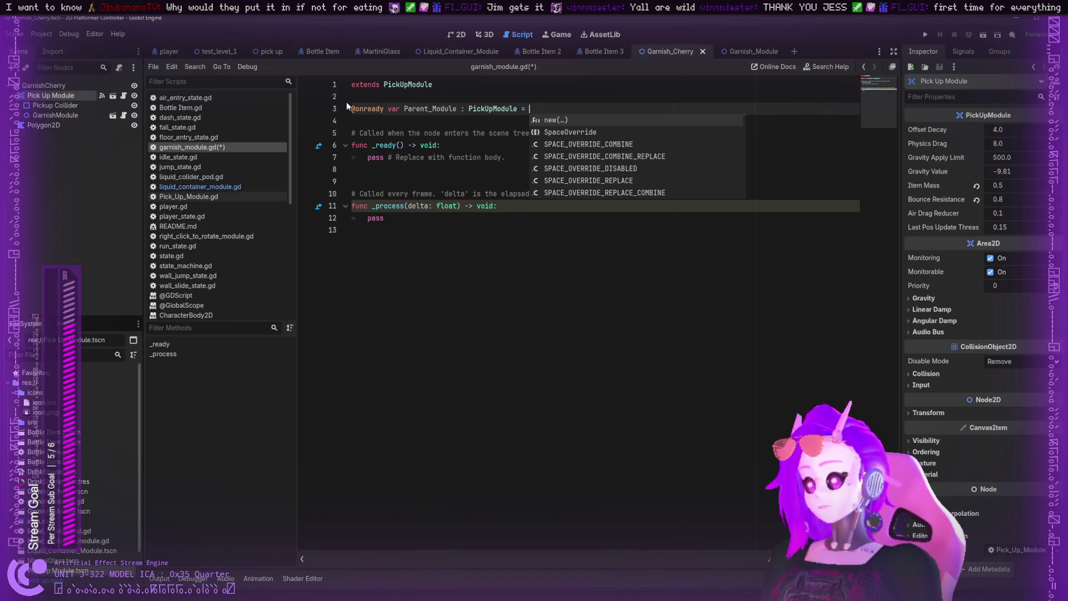
text(getpa)
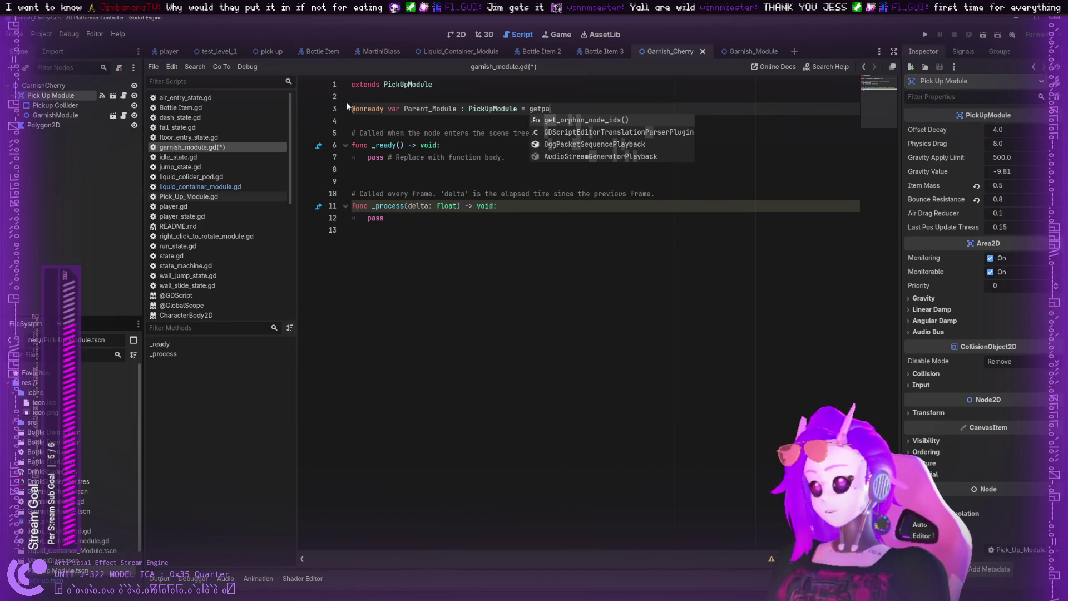
key(BackSpace)
key(BackSpace)
key(BackSpace)
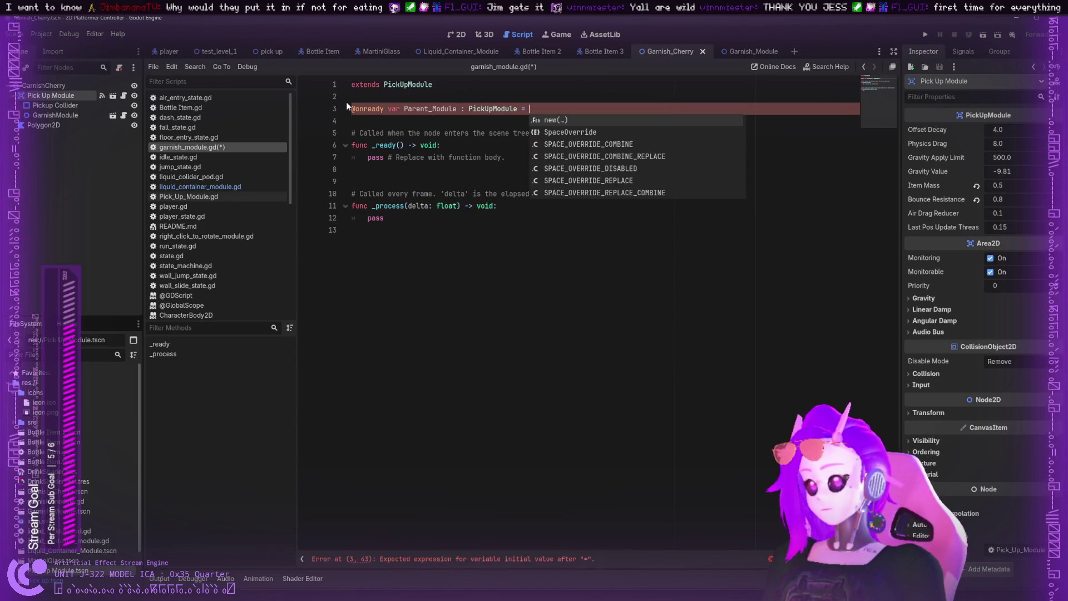
text(self.)
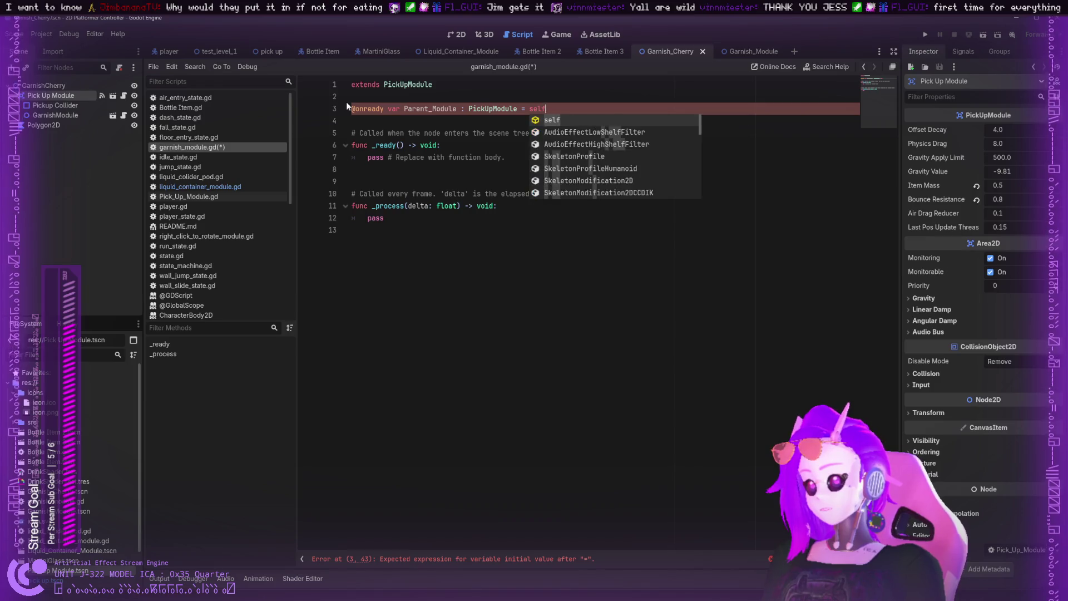
text(get_)
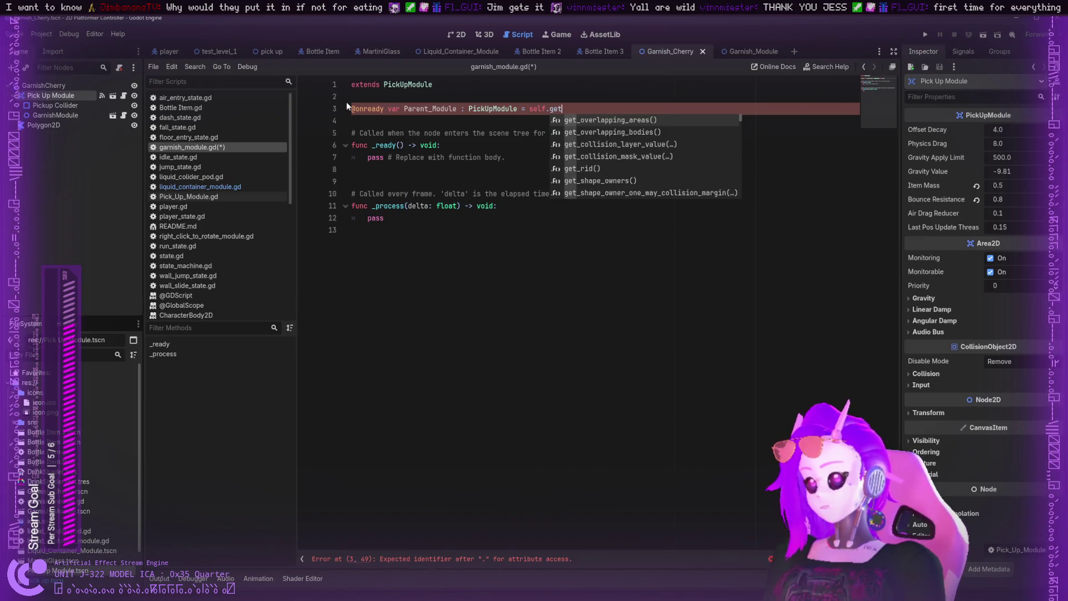
text(par)
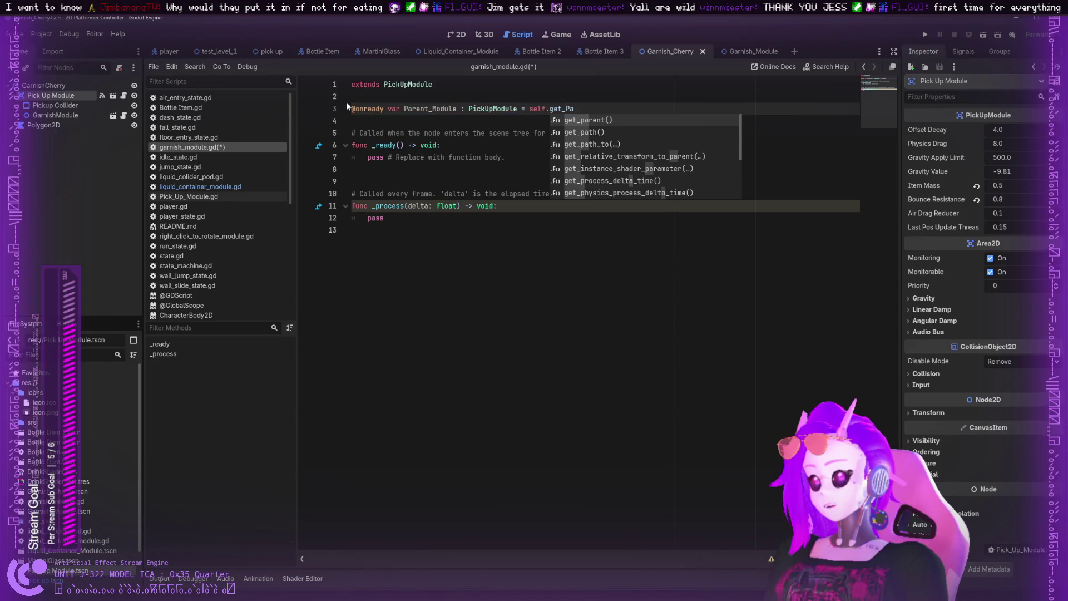
key(Return)
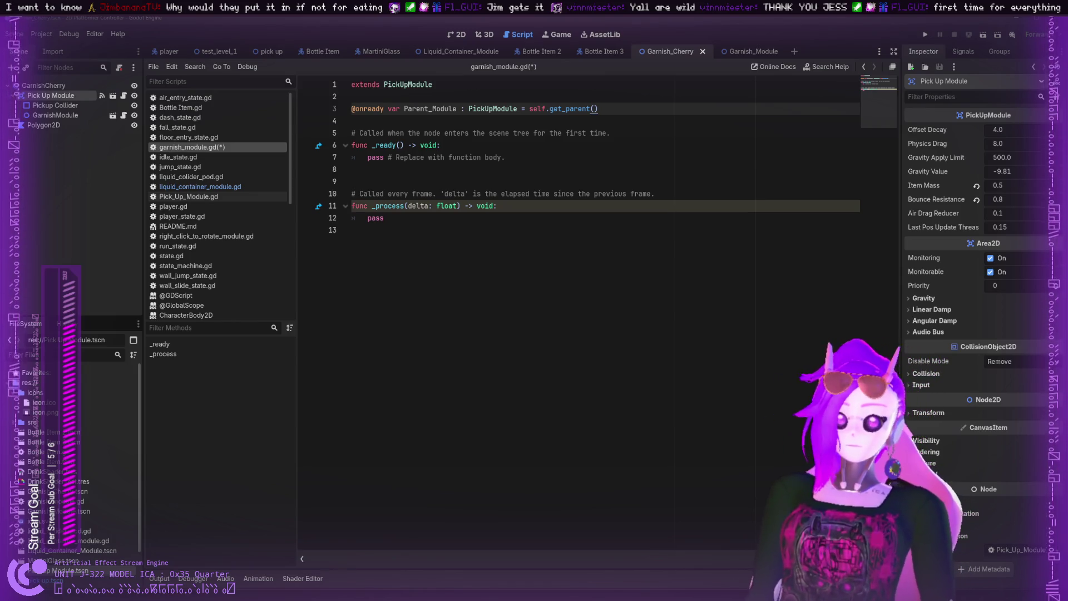
- Delete the _ready function and its comment from garnish_module.gd
click(587, 325)
click(457, 169)
click(454, 145)
click(440, 112)
click(451, 121)
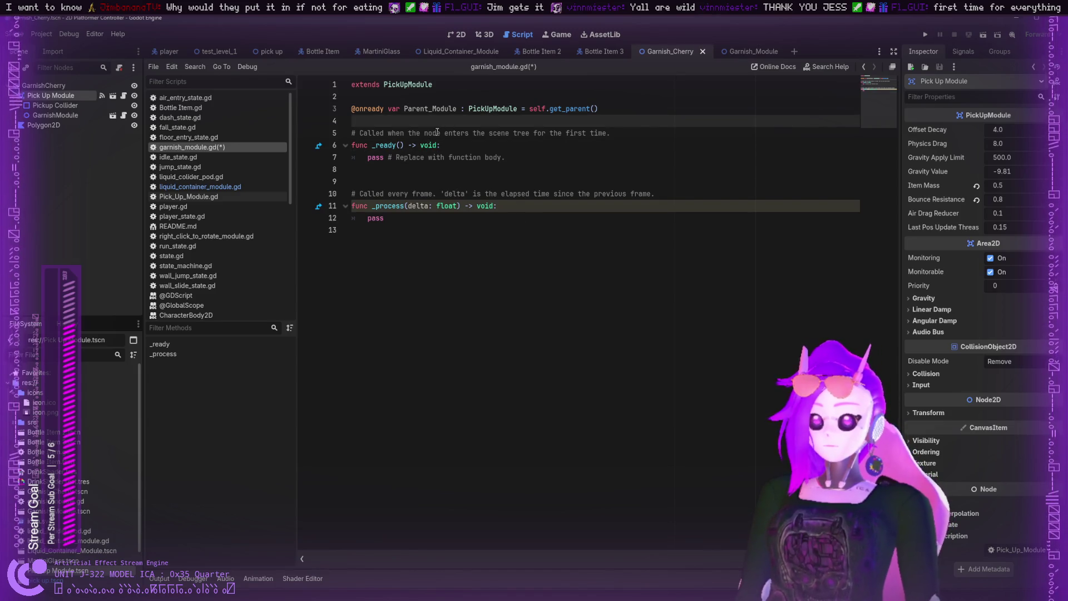
click(409, 157)
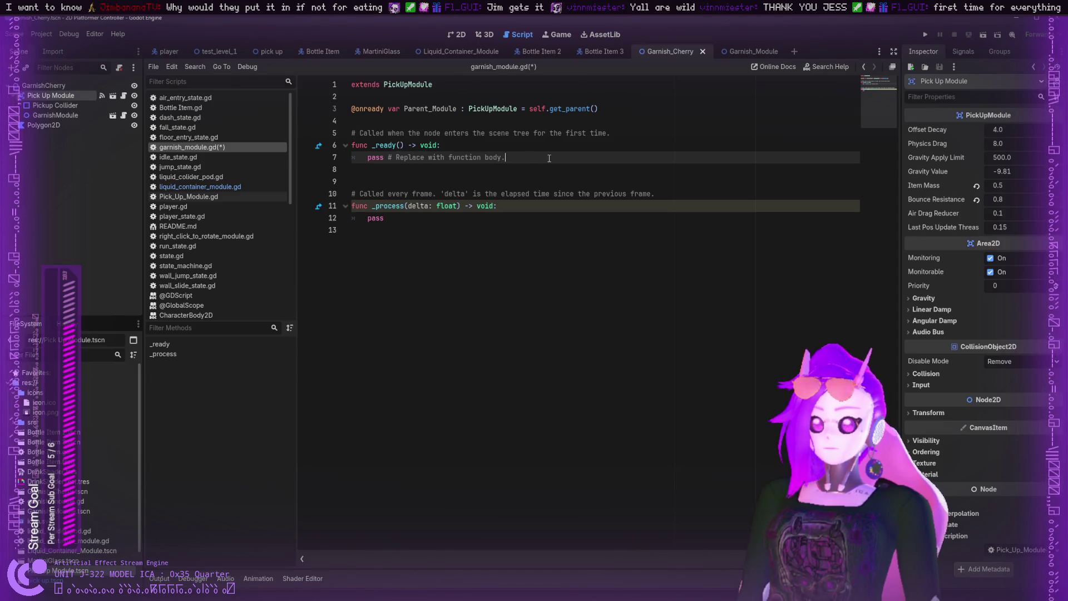
drag(521, 160, 335, 136)
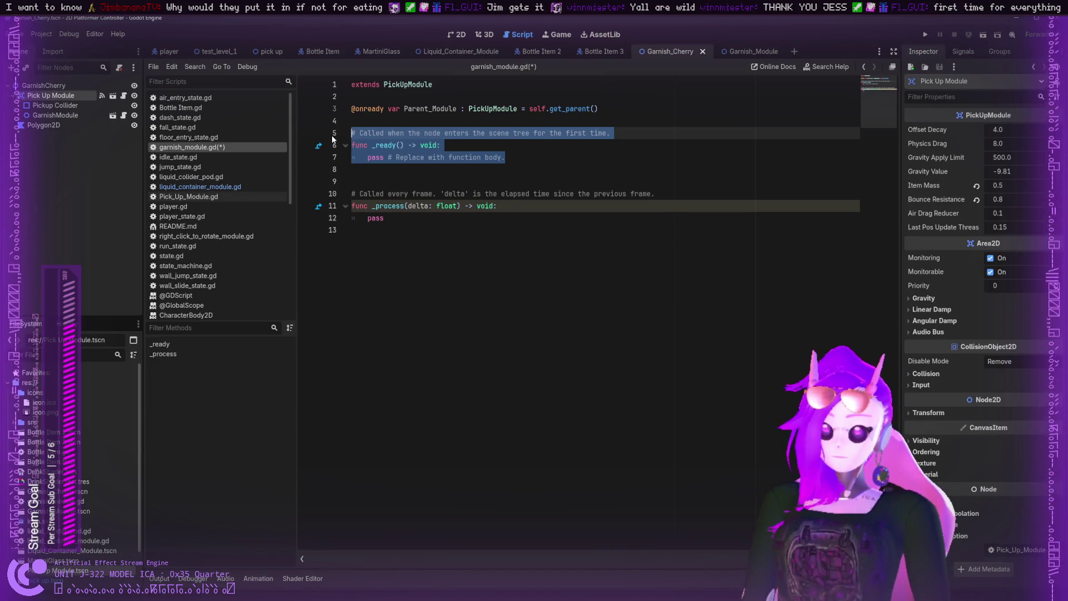
key(BackSpace)
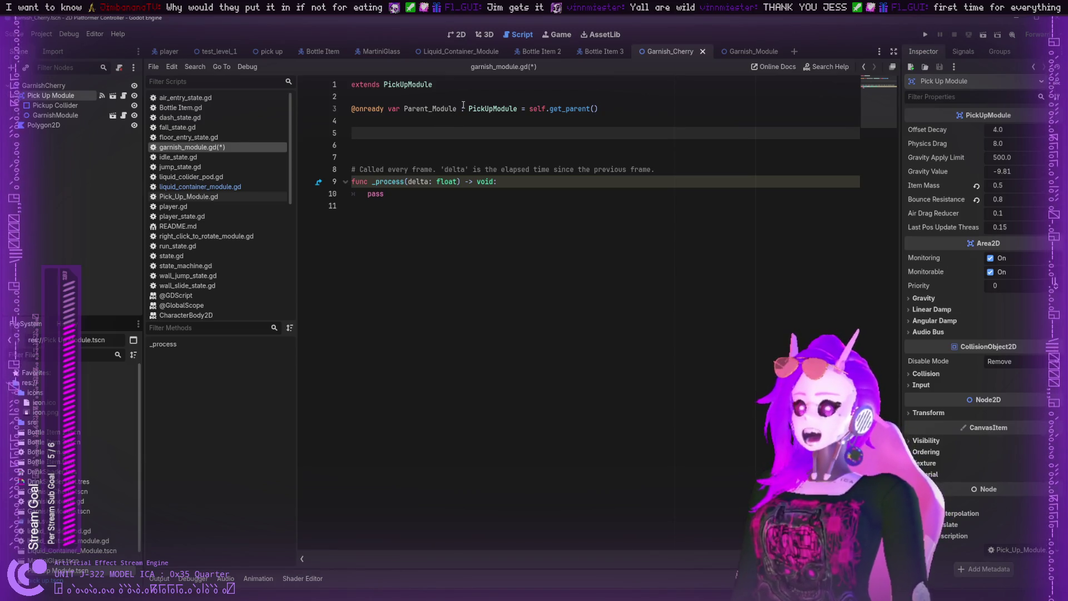
- Look over line 3's self.get_parent() assignment, then select the Pickup Collider node
click(397, 108)
triple_click(492, 108)
double_click(555, 109)
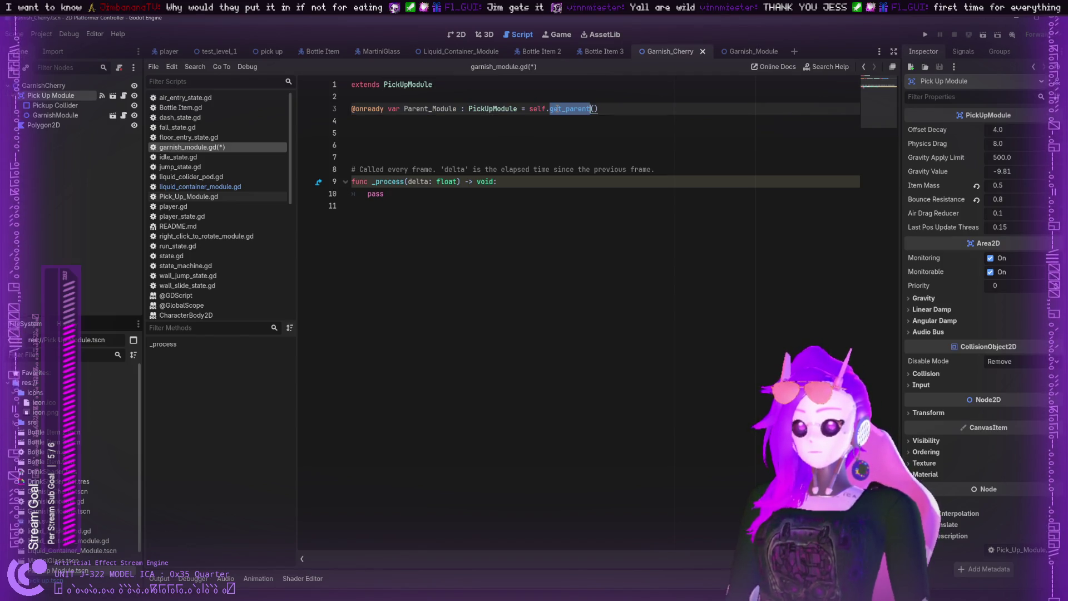
click(595, 110)
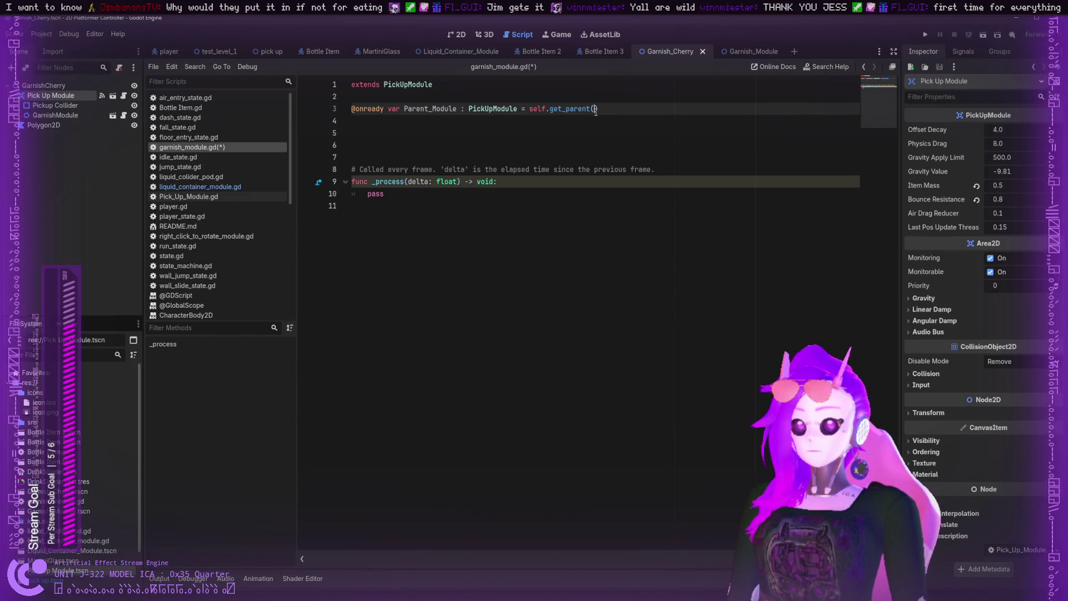
drag(598, 109, 442, 109)
click(512, 156)
click(514, 133)
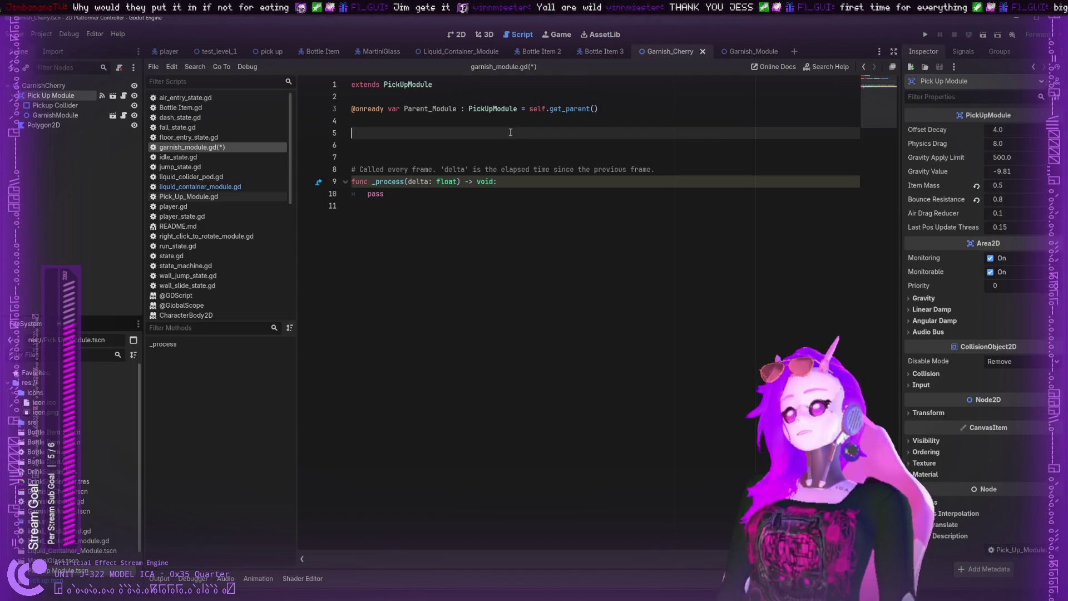
click(57, 105)
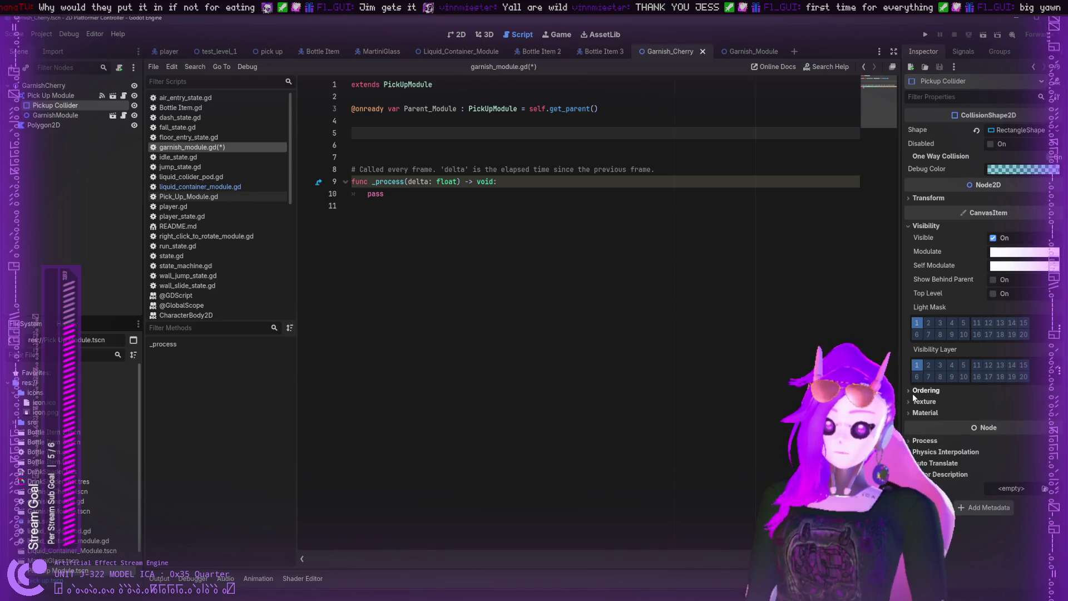
click(912, 225)
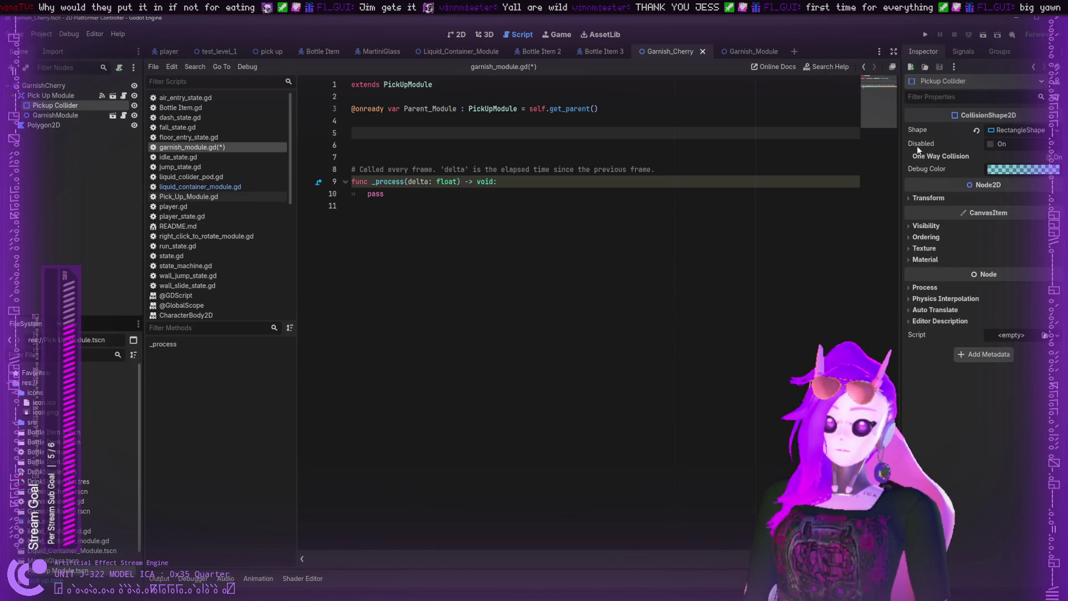
click(930, 288)
click(931, 289)
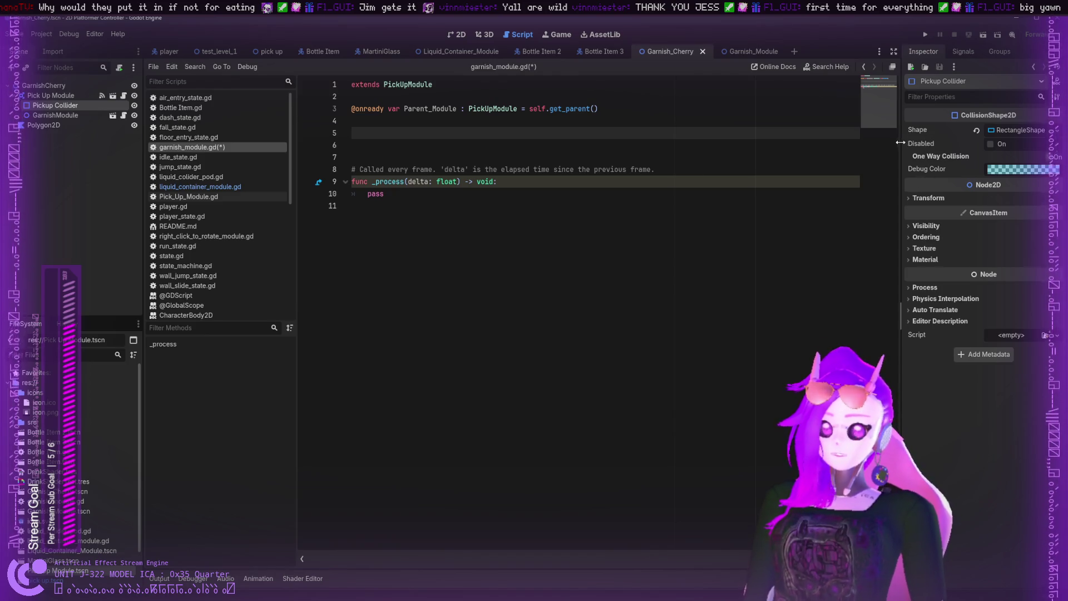
click(917, 321)
click(918, 322)
click(920, 301)
click(920, 300)
click(925, 287)
click(925, 287)
click(926, 260)
click(926, 259)
click(934, 249)
click(933, 249)
click(935, 237)
click(935, 237)
click(936, 227)
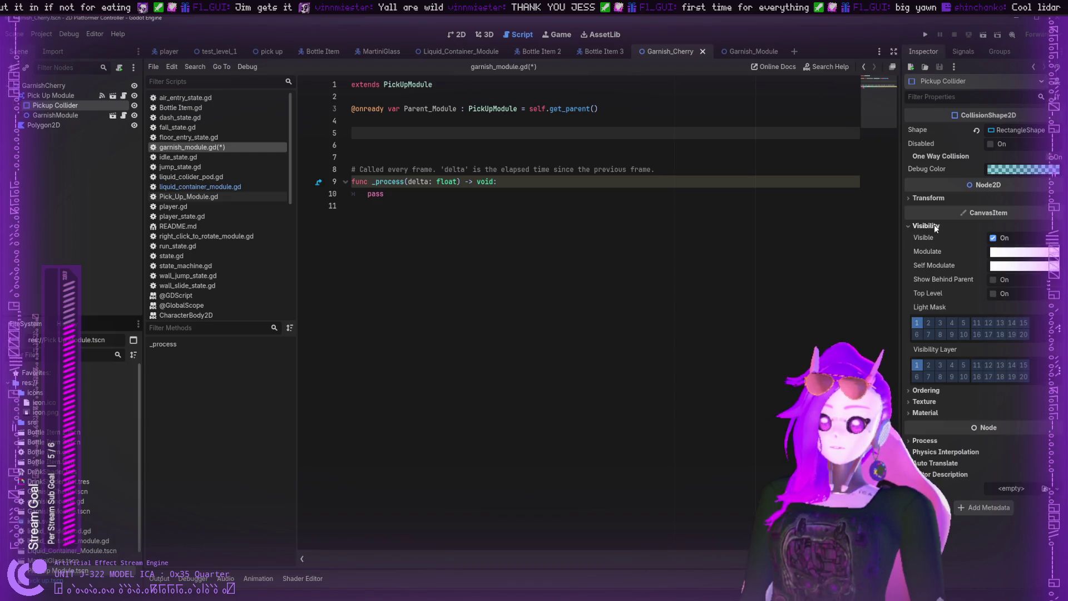
click(937, 227)
click(937, 197)
click(936, 198)
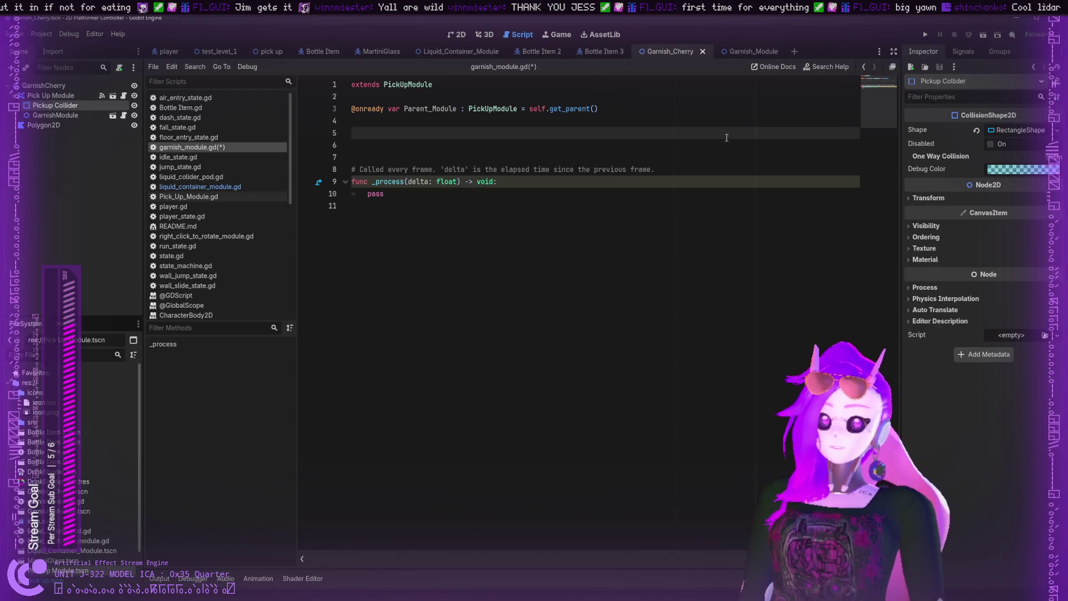
click(50, 95)
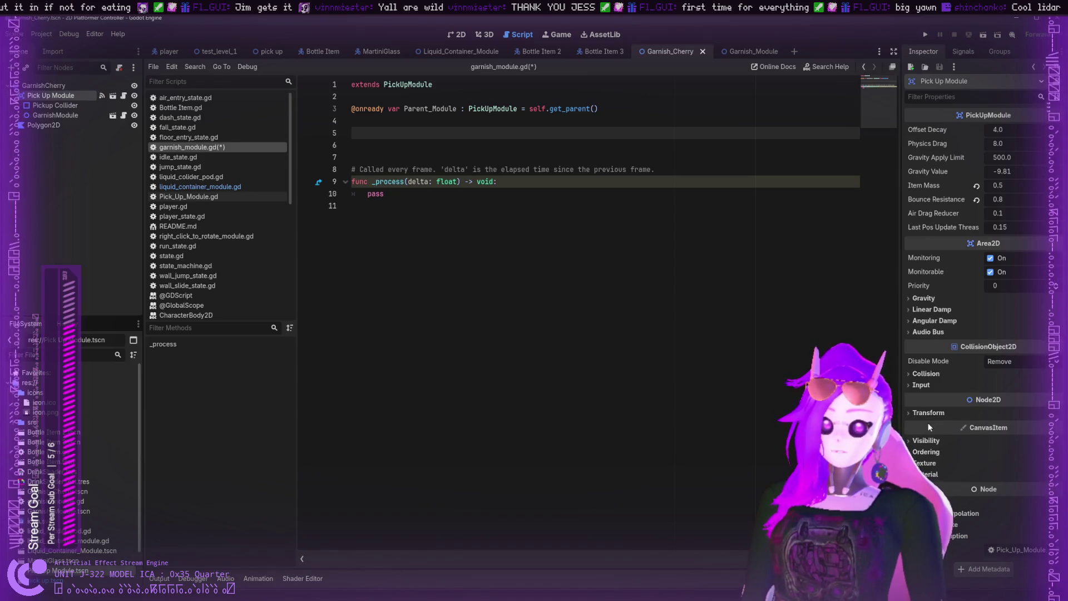
click(926, 375)
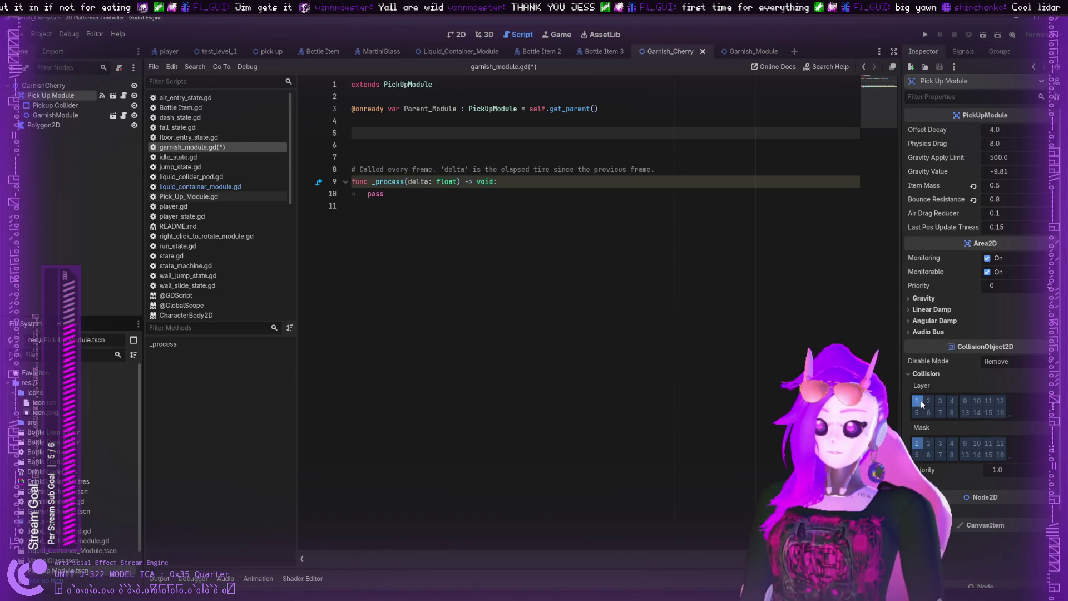
click(57, 115)
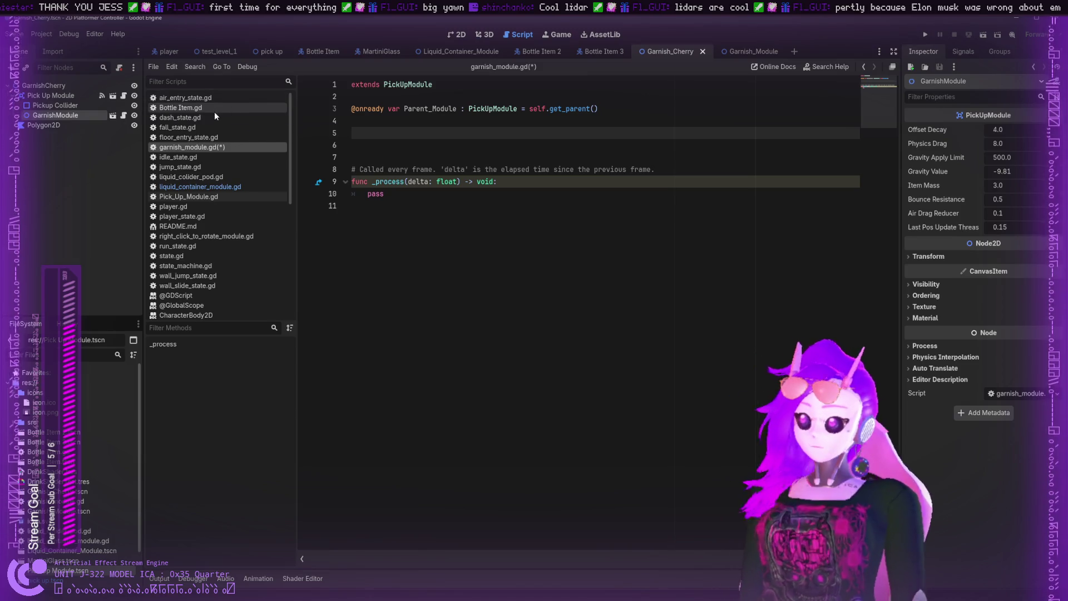
click(442, 50)
- Switch to the MartiniGlass scene's 2D view and add an Area2D child to Pick Up Module
click(378, 51)
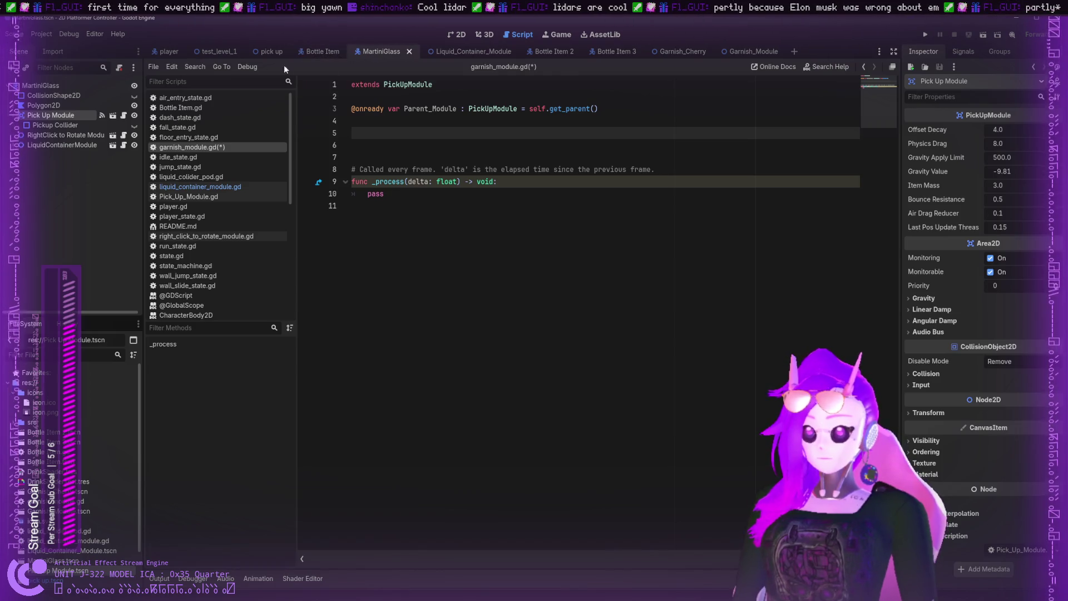
click(43, 106)
click(51, 115)
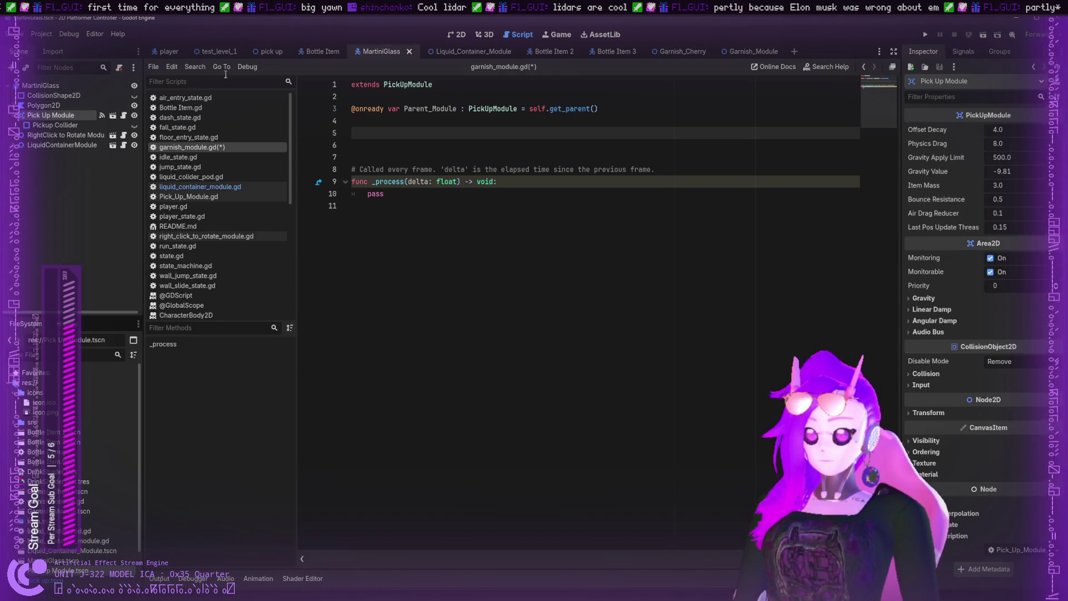
click(258, 54)
click(458, 35)
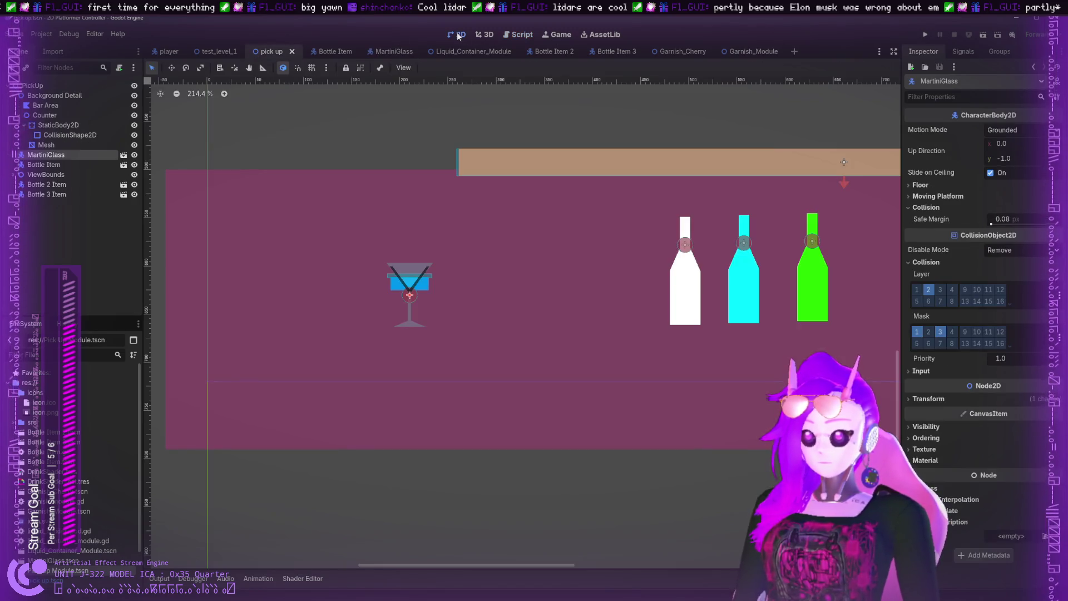
click(386, 50)
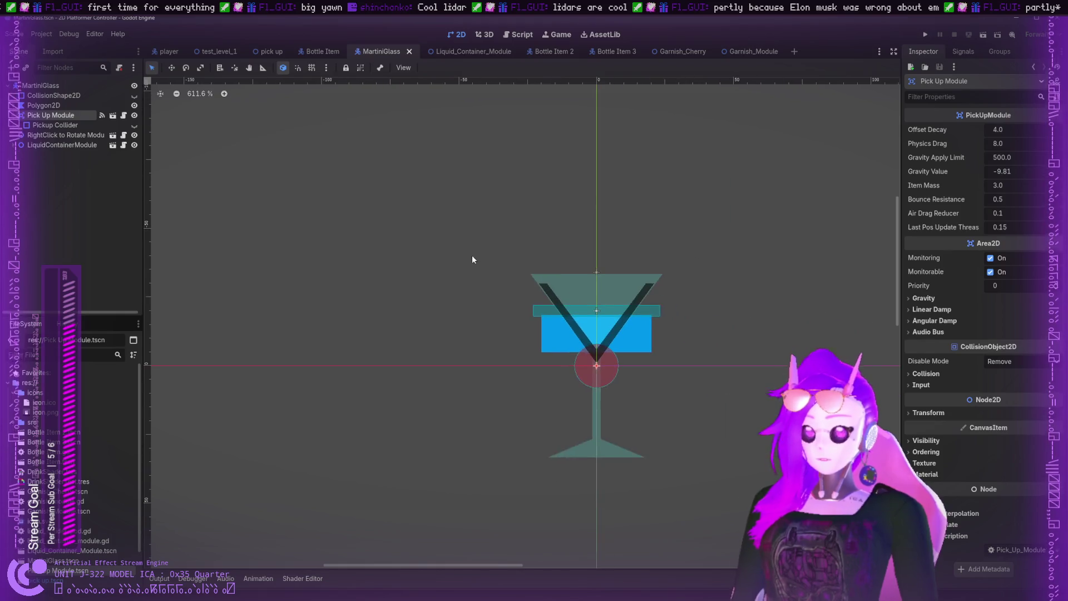
scroll(565, 224, up, 4)
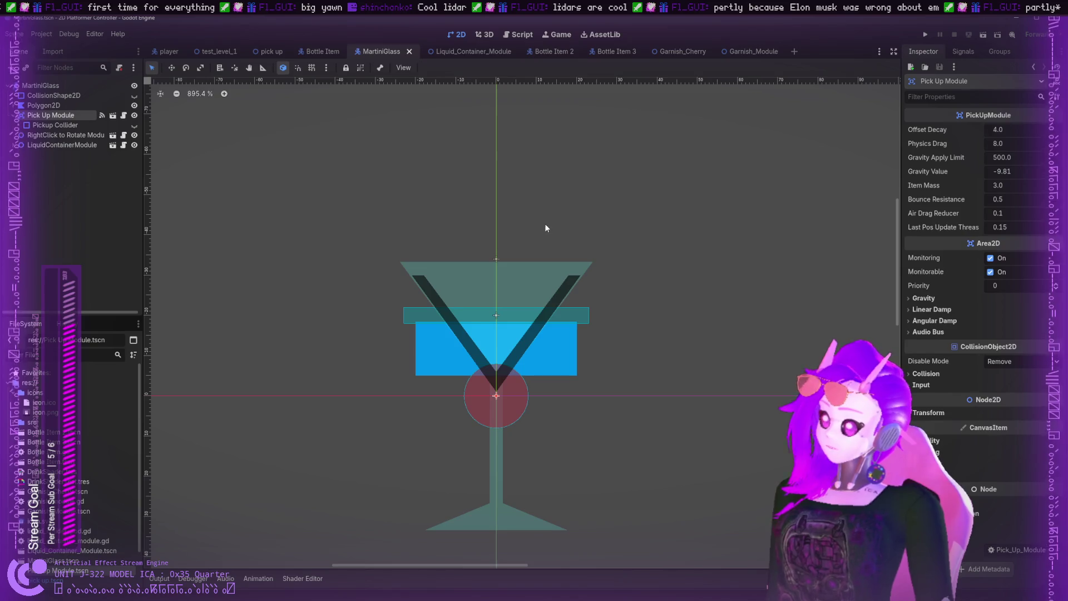
click(15, 117)
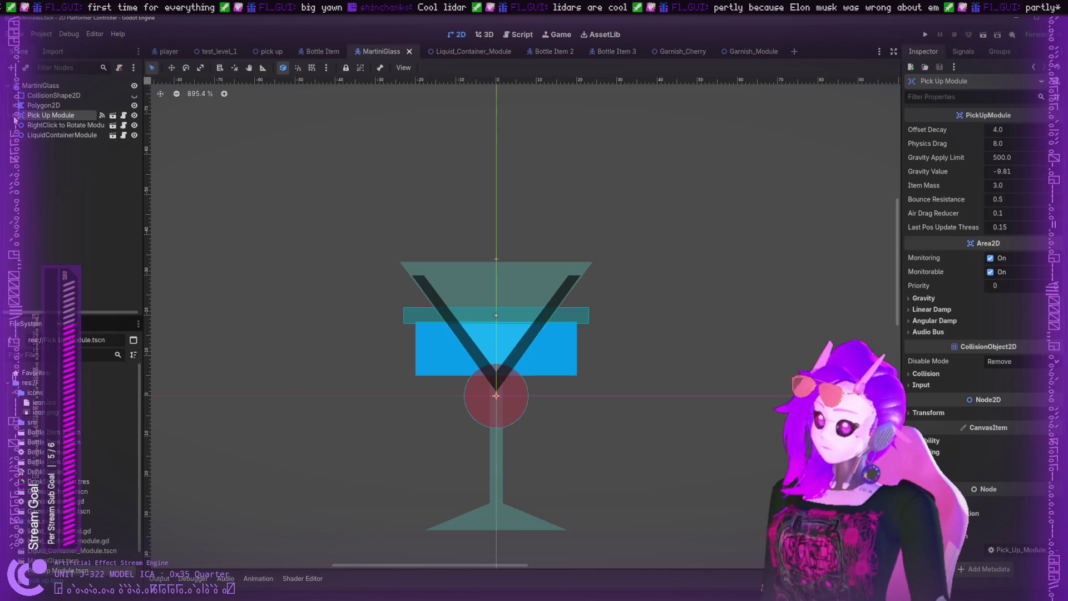
click(15, 116)
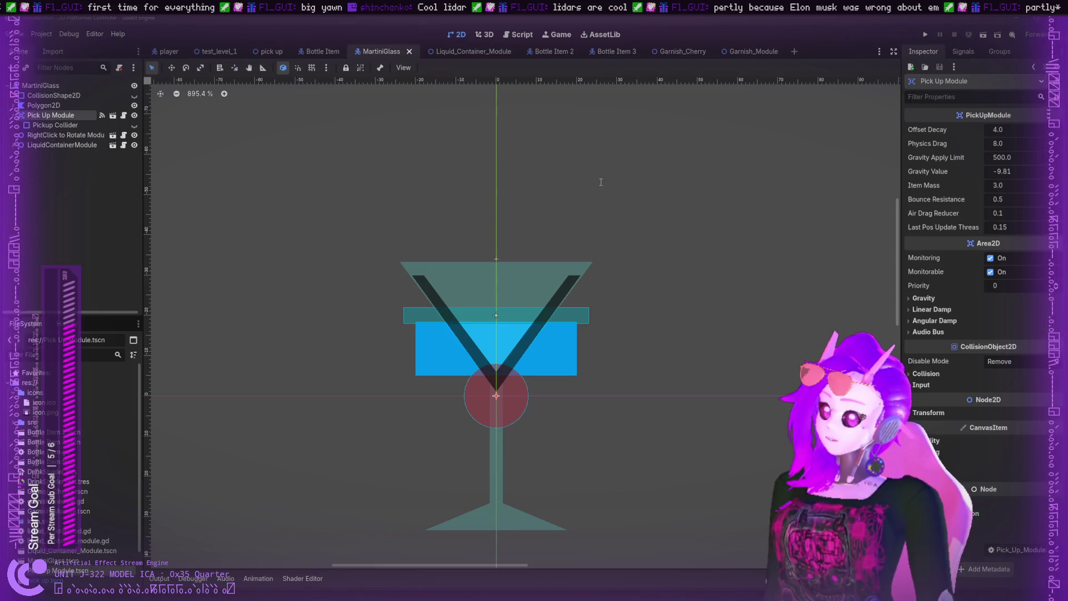
key(ctrl+v)
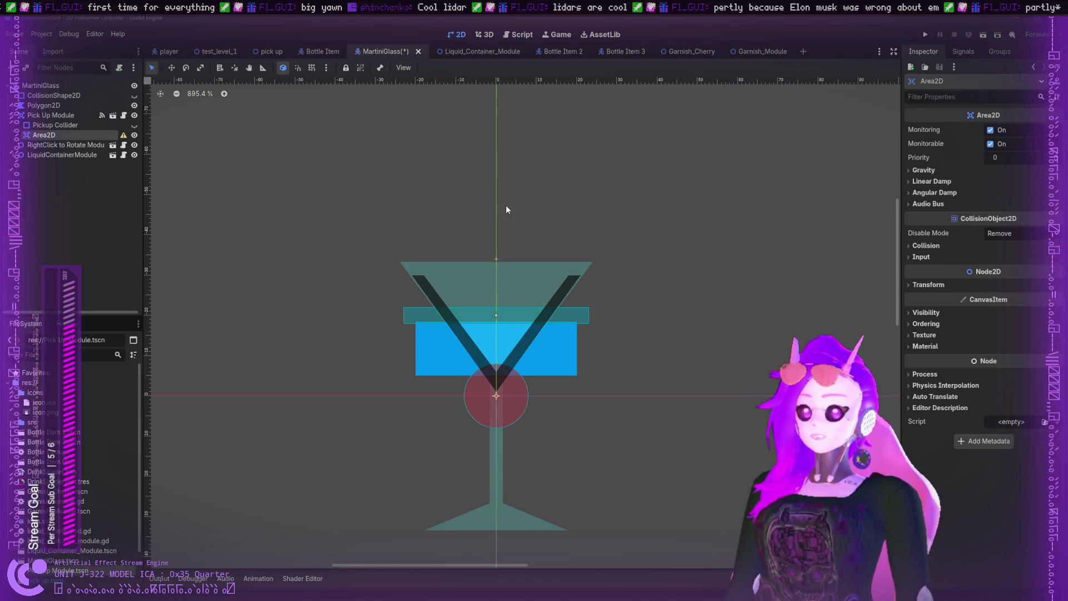
- Give the Area2D a CollisionShape2D child with a new RectangleShape2D, and rename the Area2D to GarnishInside
key(ctrl+v)
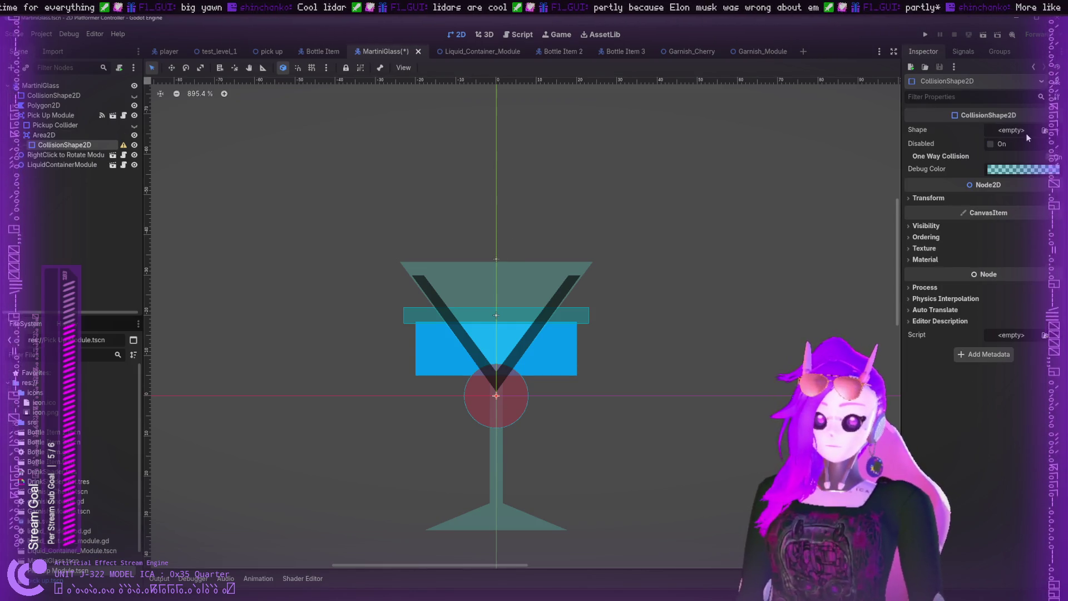
key(ctrl+shift+z)
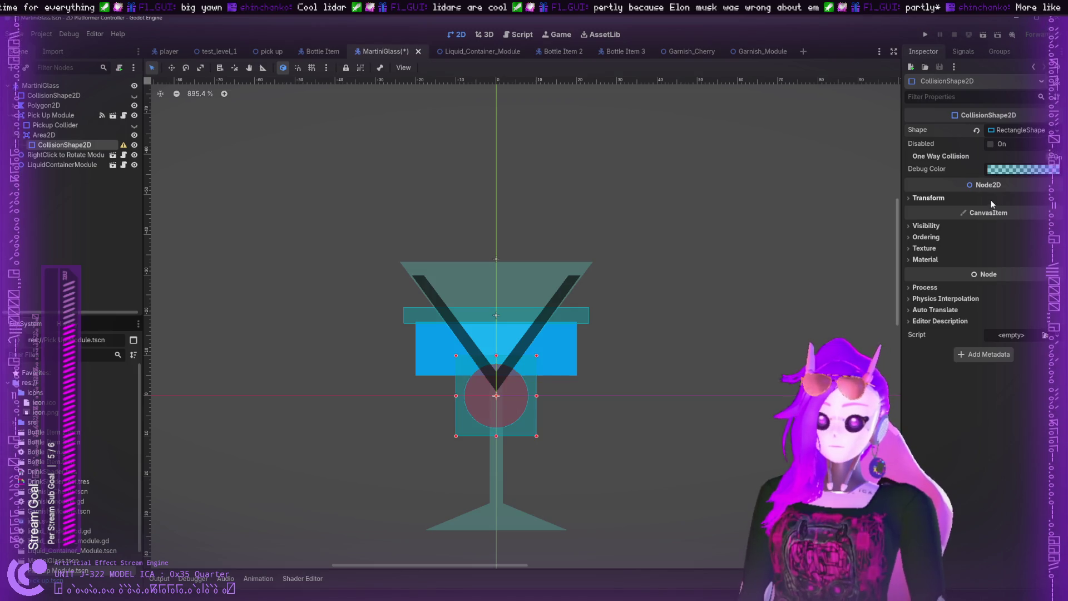
click(46, 140)
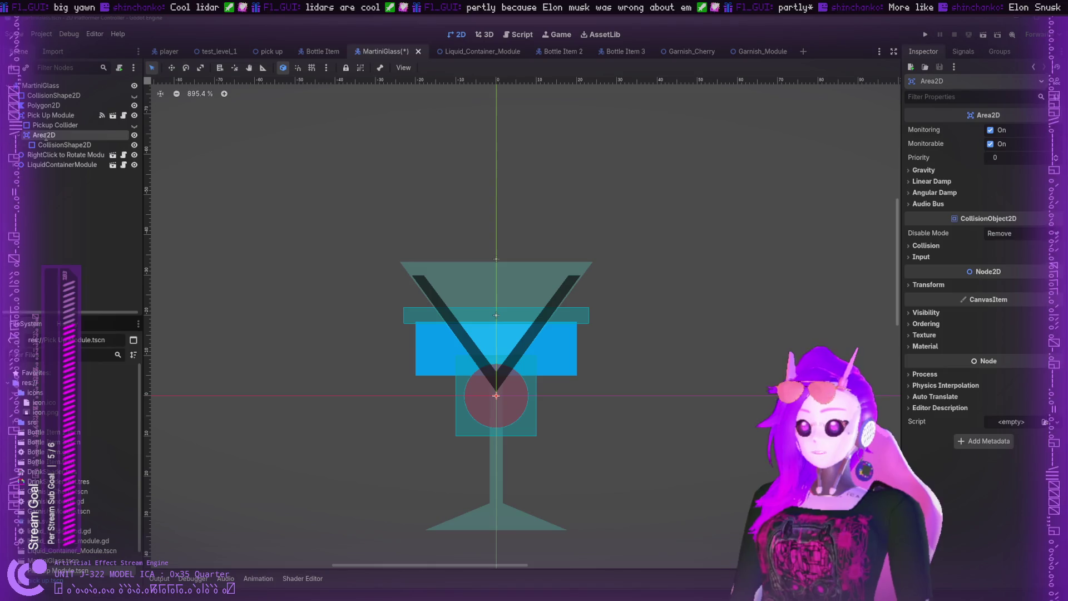
text(GarnishInside)
key(Return)
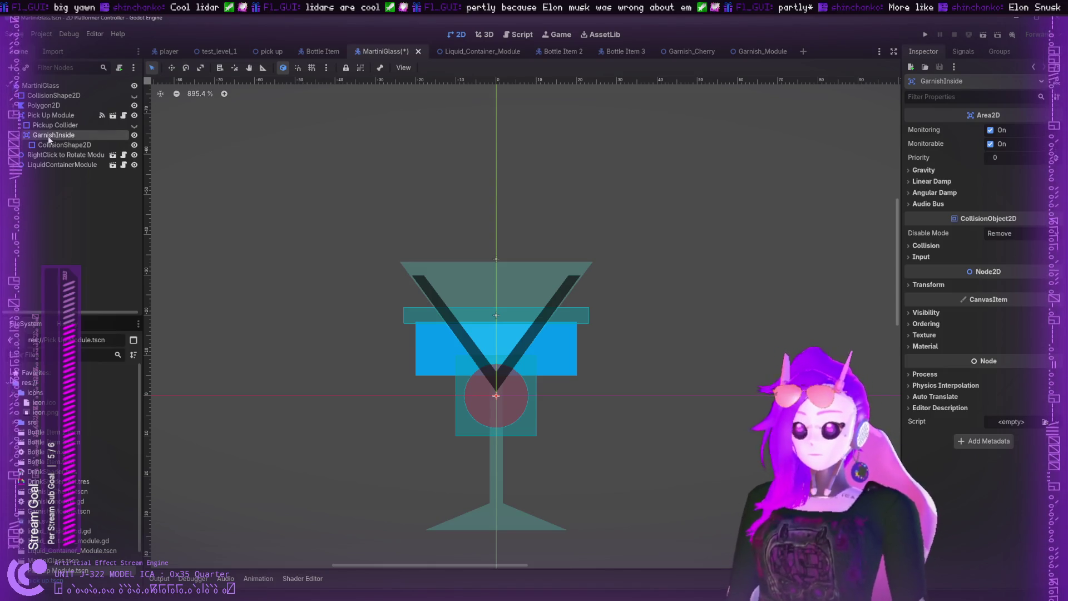
- Reparent GarnishInside so it sits directly under MartiniGlass in the Scene dock
click(21, 136)
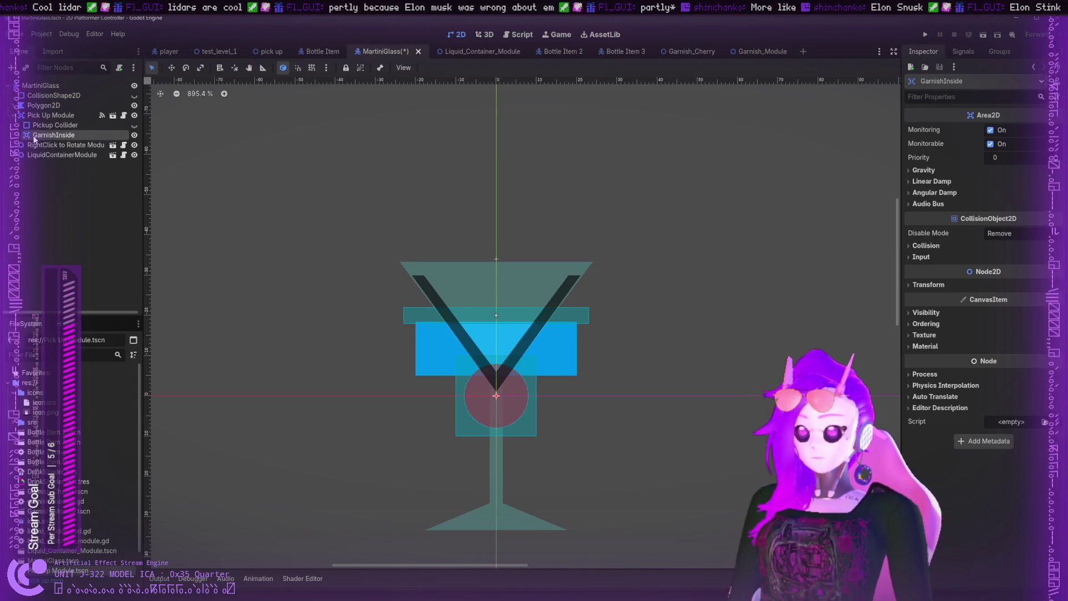
drag(34, 137, 25, 111)
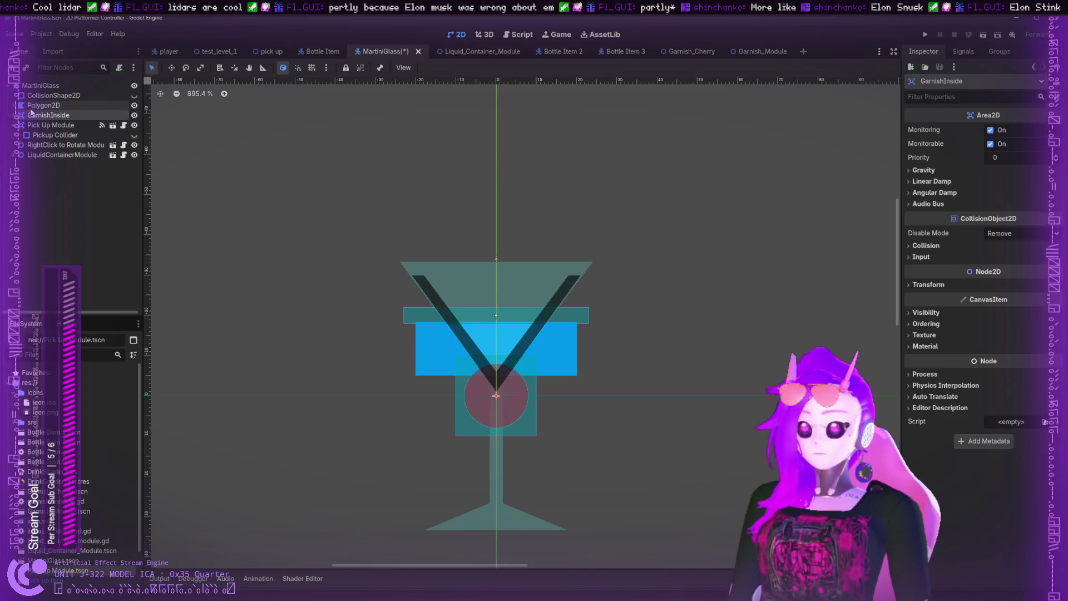
click(15, 125)
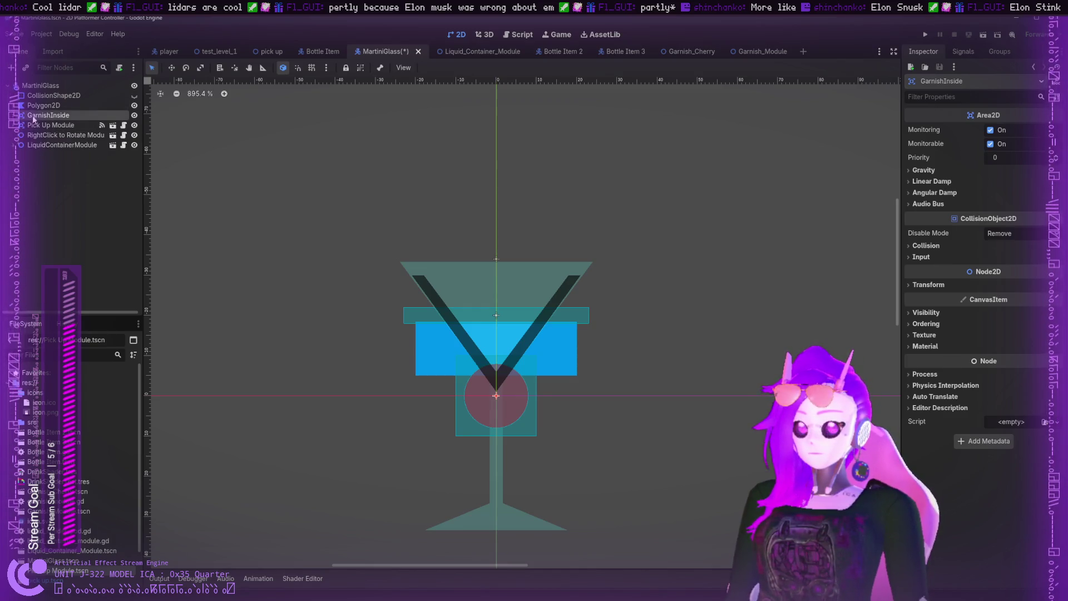
click(14, 115)
- Move the rectangle collision shape up into the glass and stretch it to cover the bowl
click(59, 124)
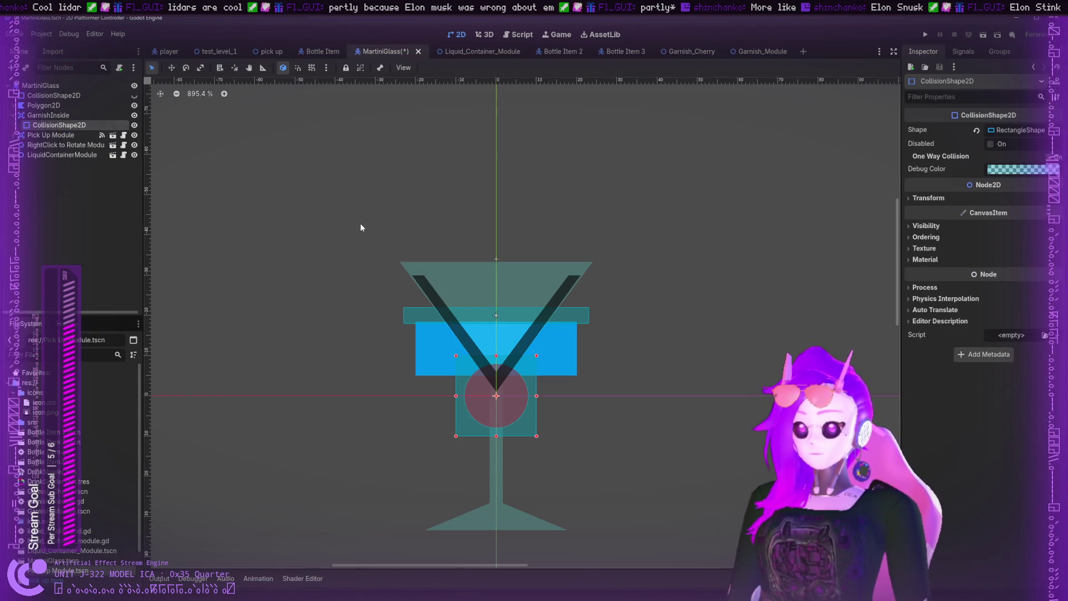
mouse_move(525, 373)
mouse_down()
mouse_move(525, 348)
mouse_move(526, 372)
mouse_up()
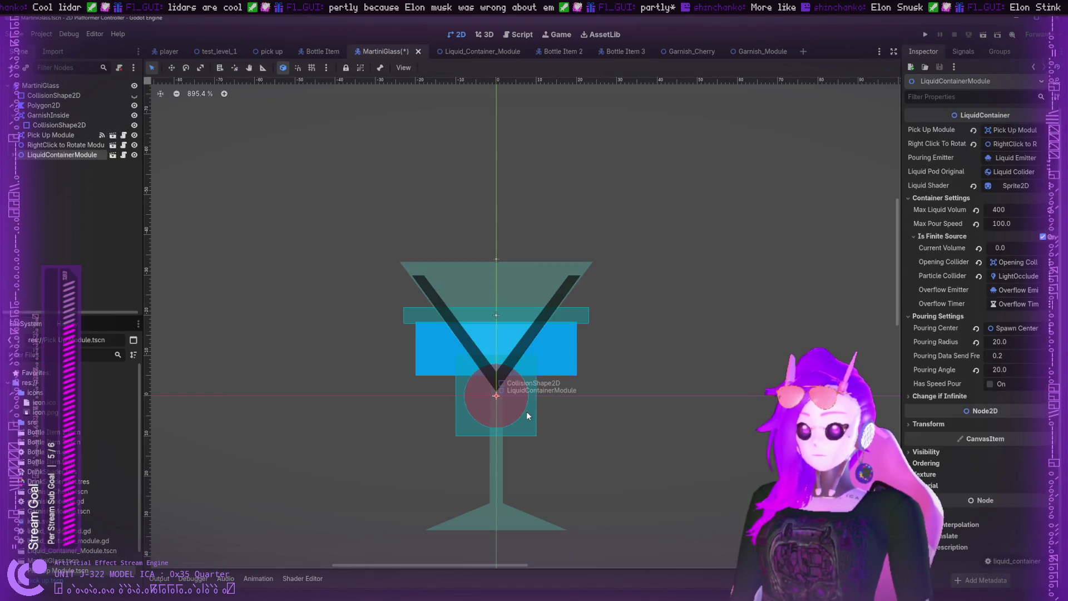
click(69, 128)
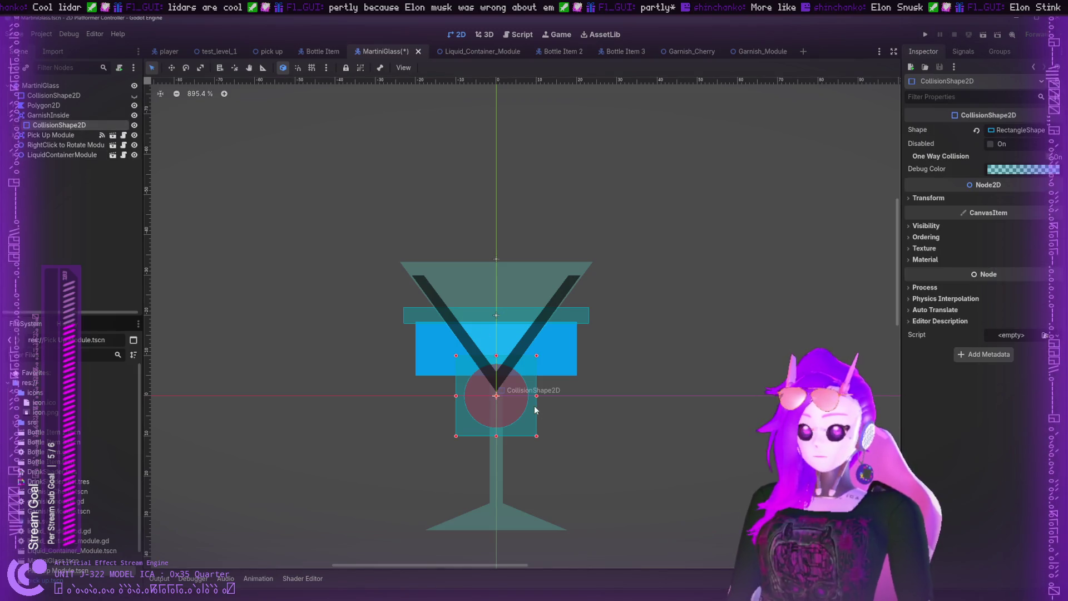
mouse_move(533, 422)
mouse_down()
mouse_move(523, 363)
mouse_move(532, 328)
mouse_up()
click(533, 335)
click(527, 288)
drag(525, 284, 572, 321)
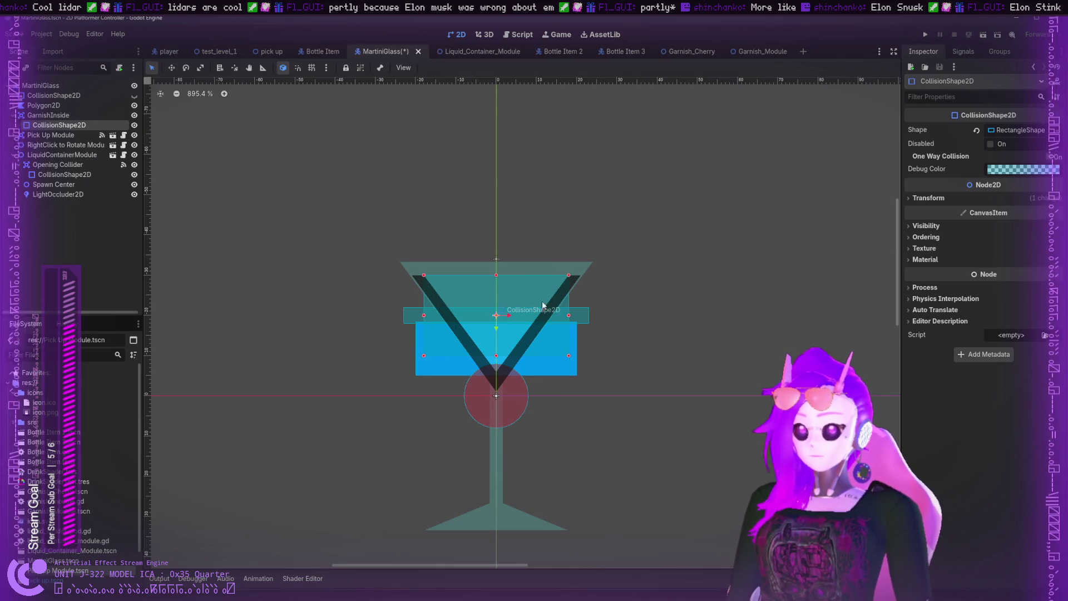
drag(496, 275, 496, 270)
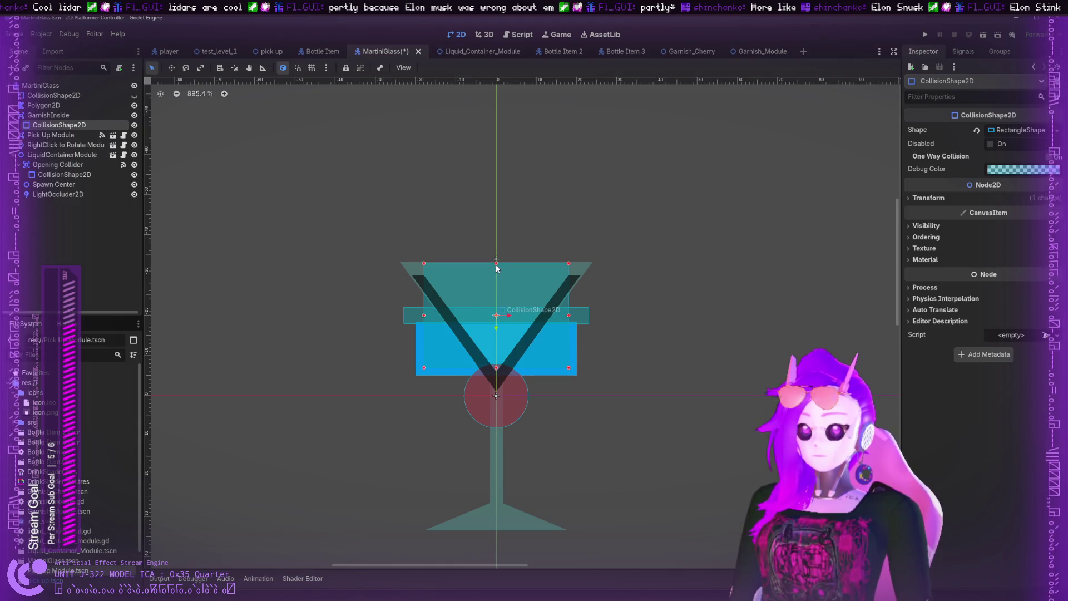
click(57, 119)
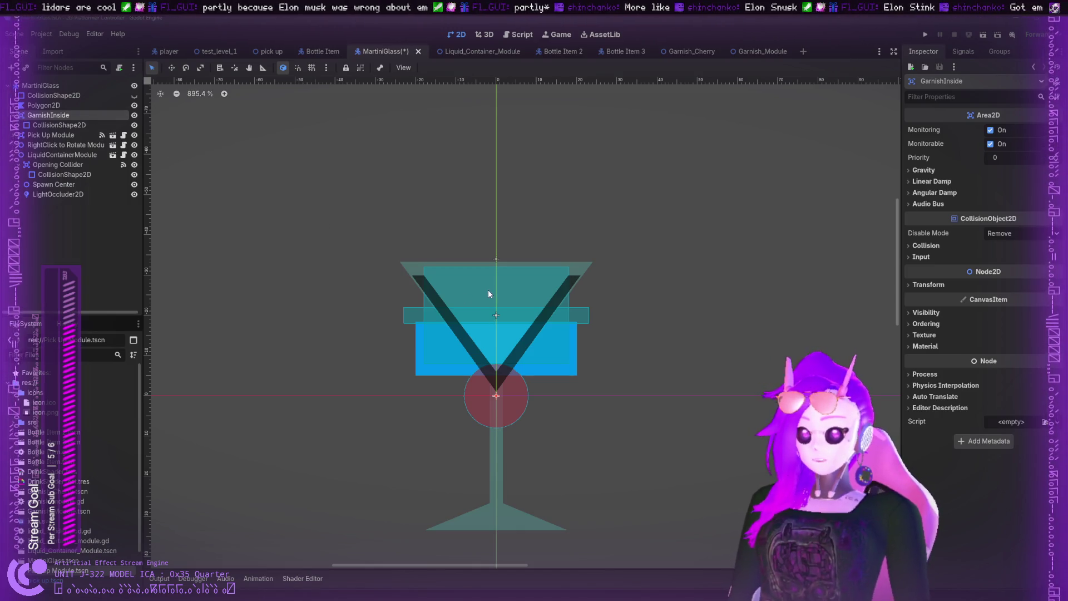
- Add a CollisionPolygon2D to GarnishInside and delete the old rectangle CollisionShape2D
key(ctrl+v)
click(499, 243)
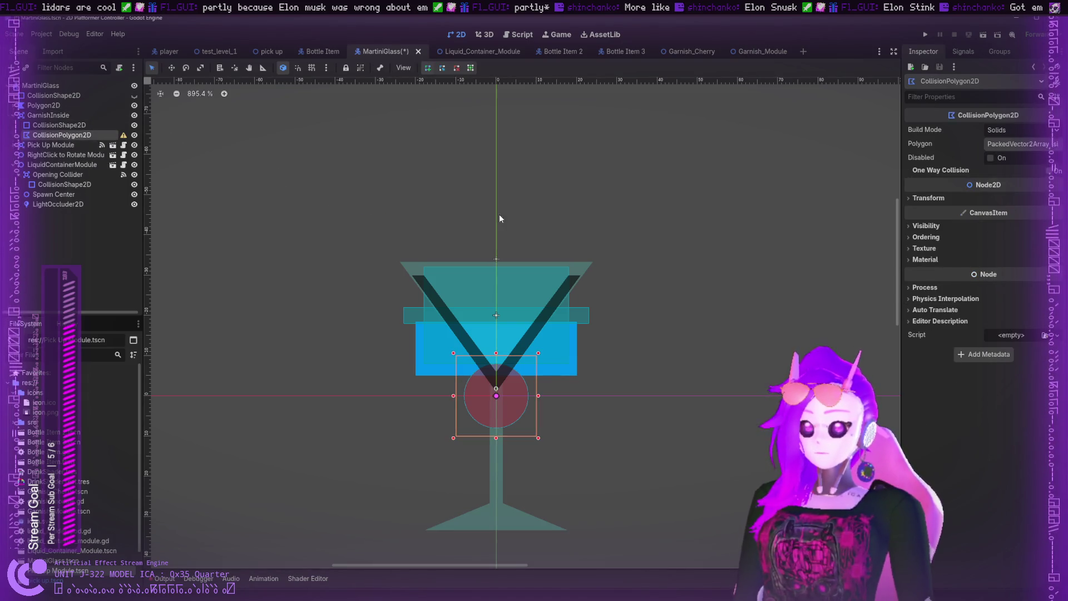
click(79, 125)
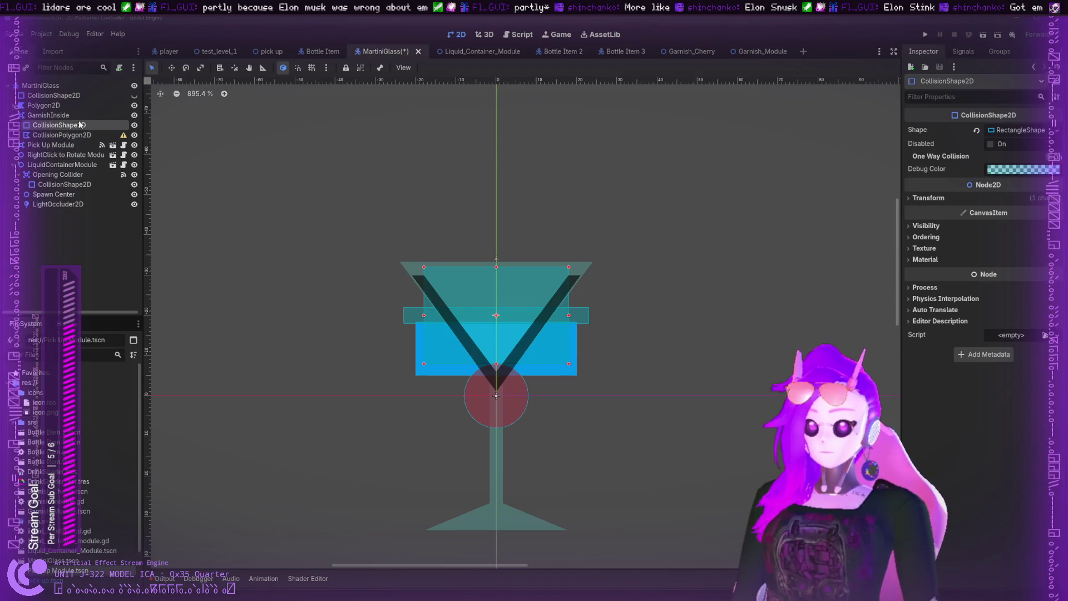
key(Delete)
click(100, 126)
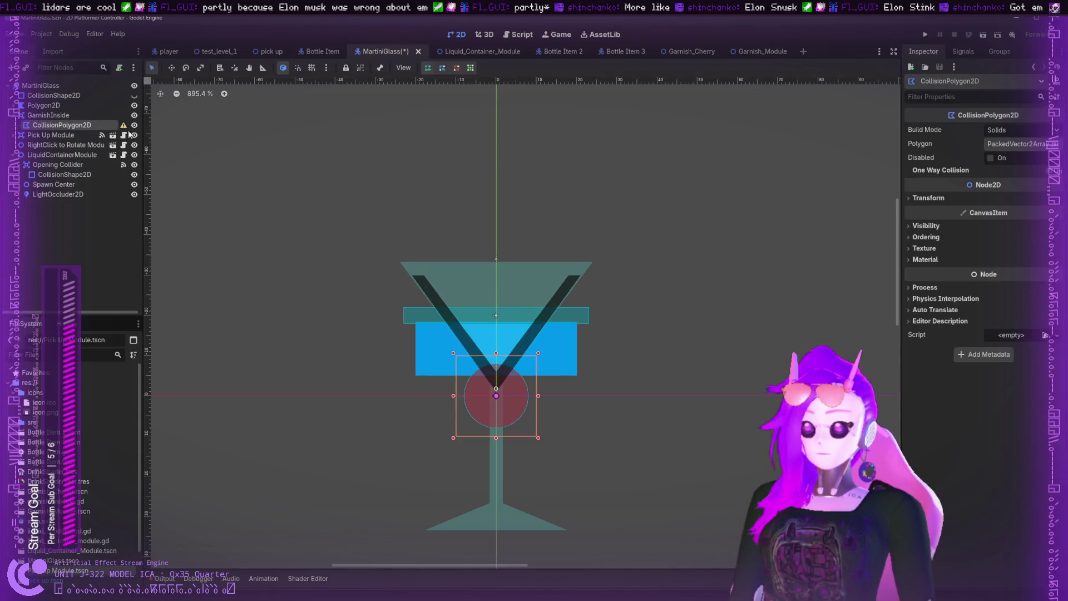
- Draw a triangle from the bowl rim corners to the V tip, then nudge the vertices to fit
click(569, 266)
click(497, 372)
click(422, 268)
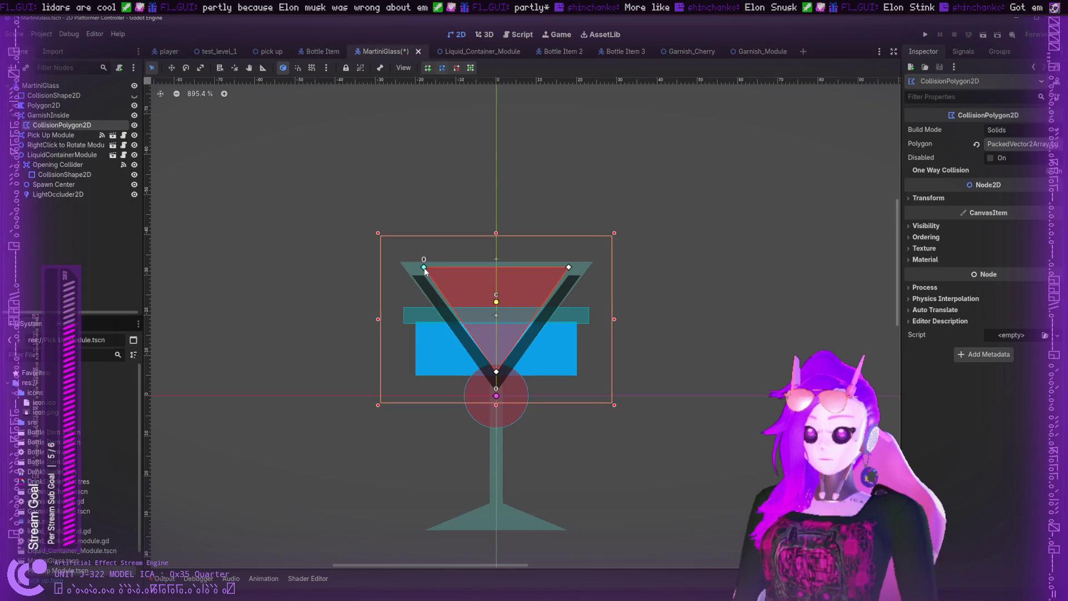
drag(569, 267, 577, 268)
drag(497, 373, 496, 381)
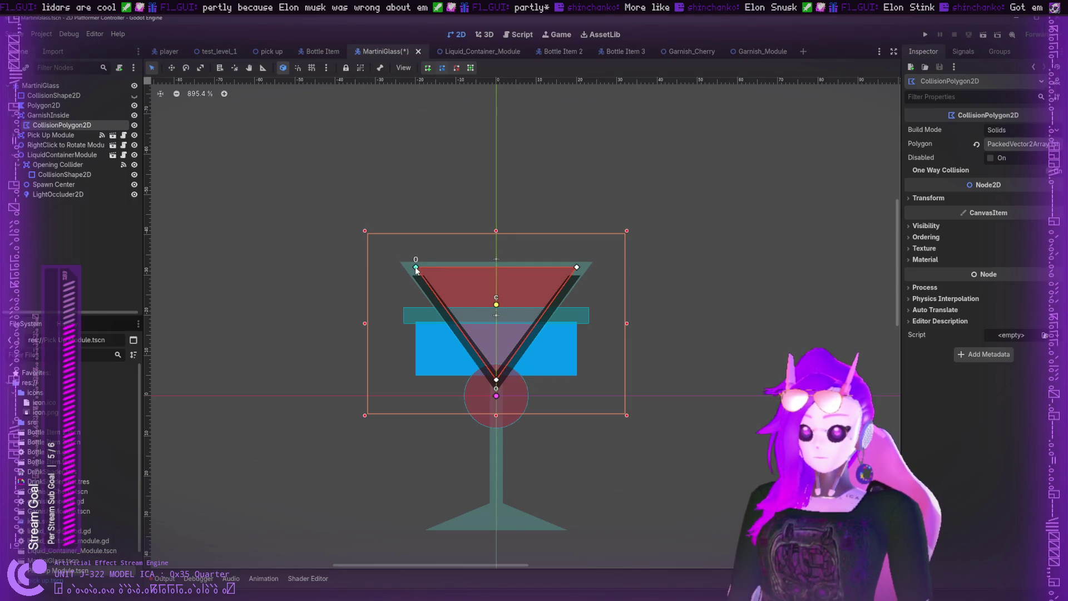
drag(415, 267, 412, 267)
drag(577, 267, 581, 267)
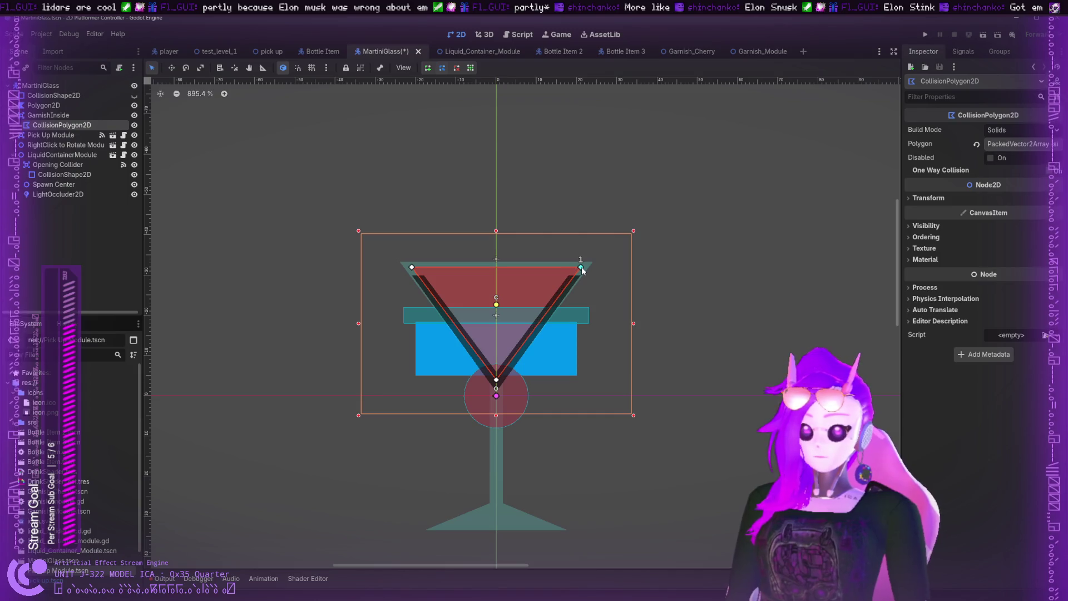
click(716, 265)
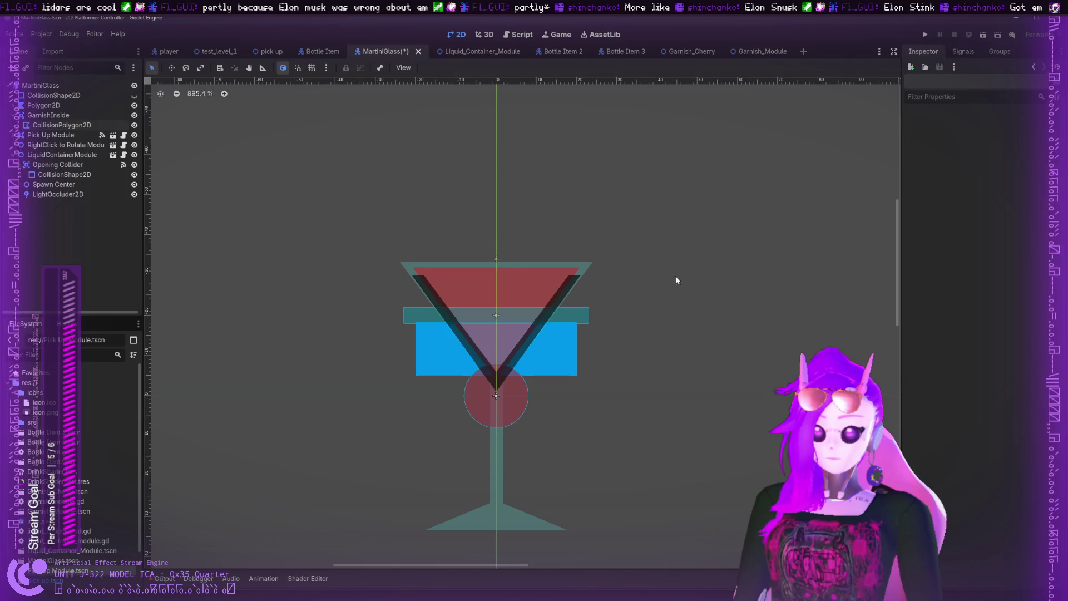
- Check the polygon's points in the Inspector: (-21,-32), (21,-32) and (0,-4)
click(58, 124)
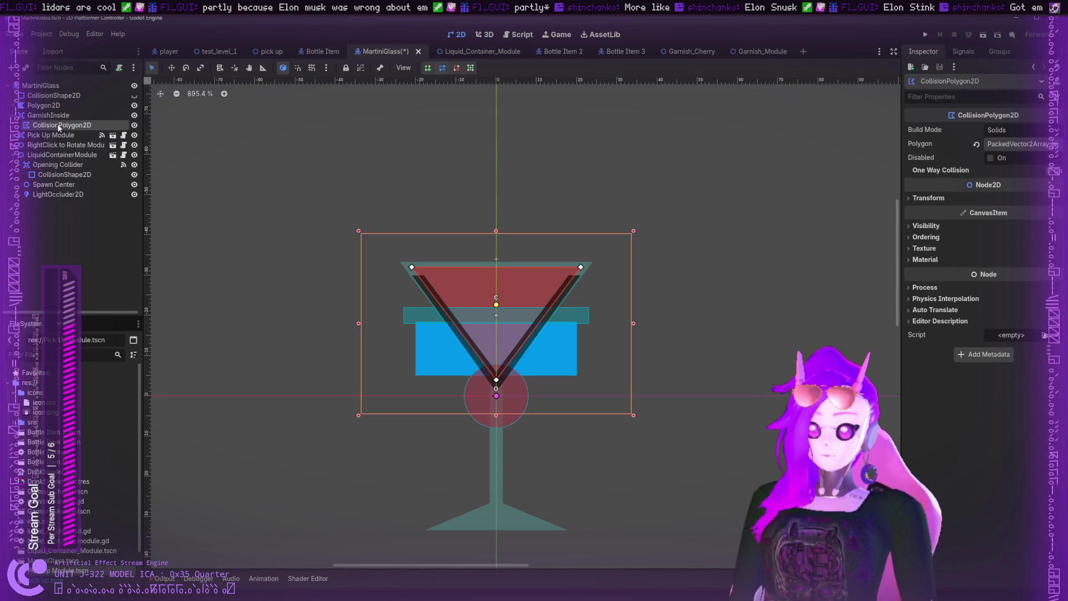
click(1014, 128)
click(1000, 158)
click(1003, 131)
click(997, 145)
click(998, 147)
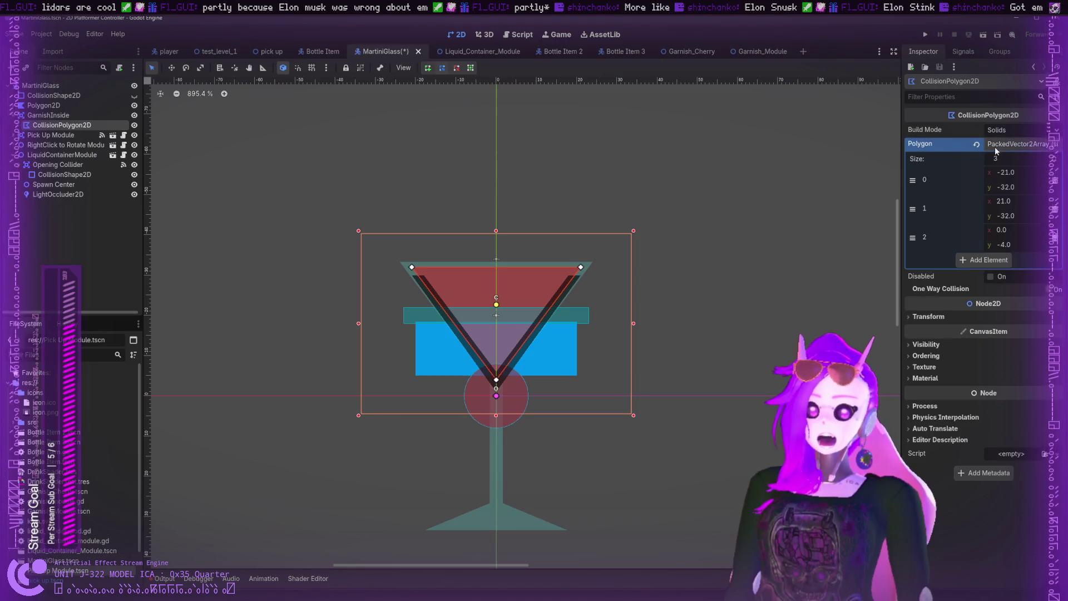
click(996, 146)
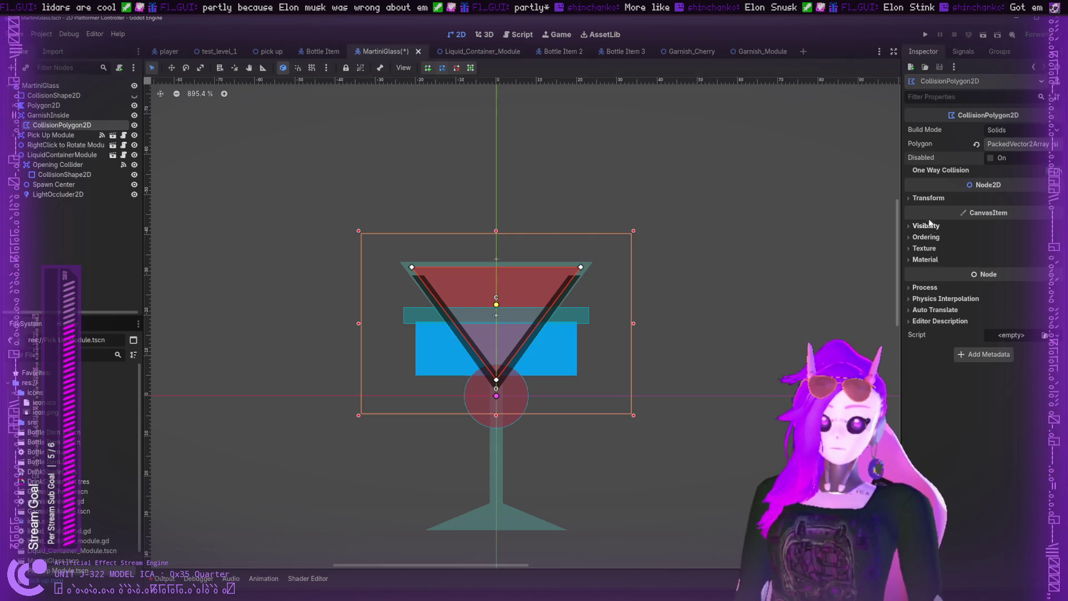
key(Up)
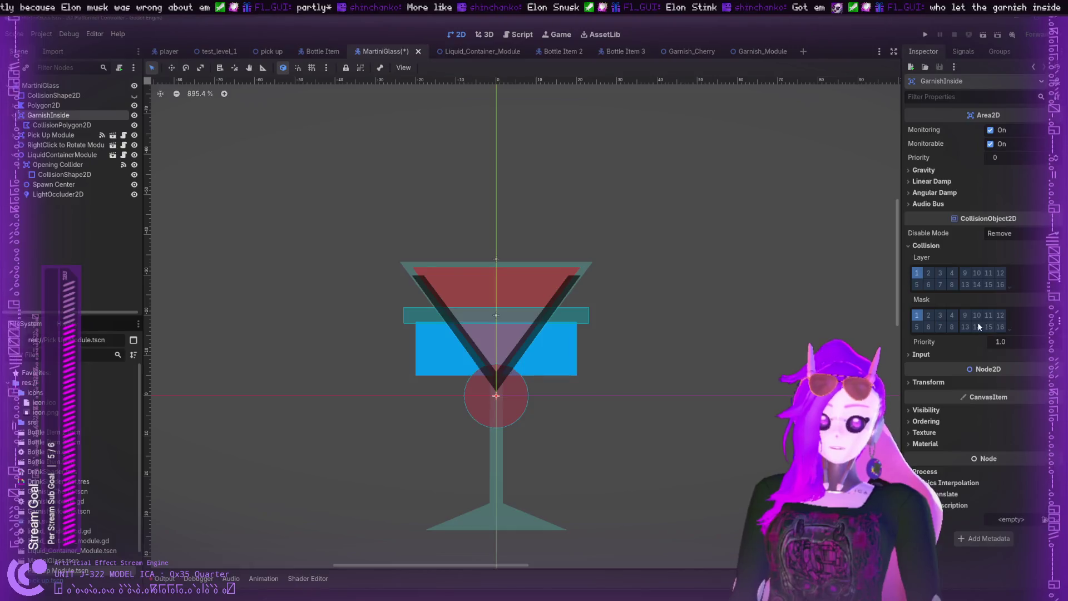
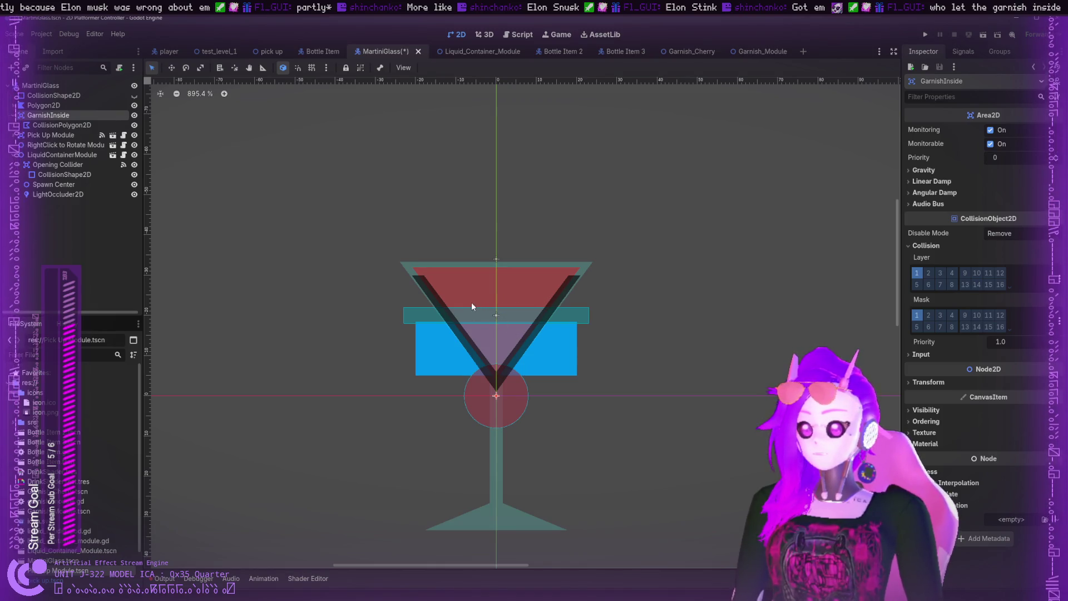
- Collapse GarnishInside and set it to collision layer 5 with mask layer 2 only
click(13, 116)
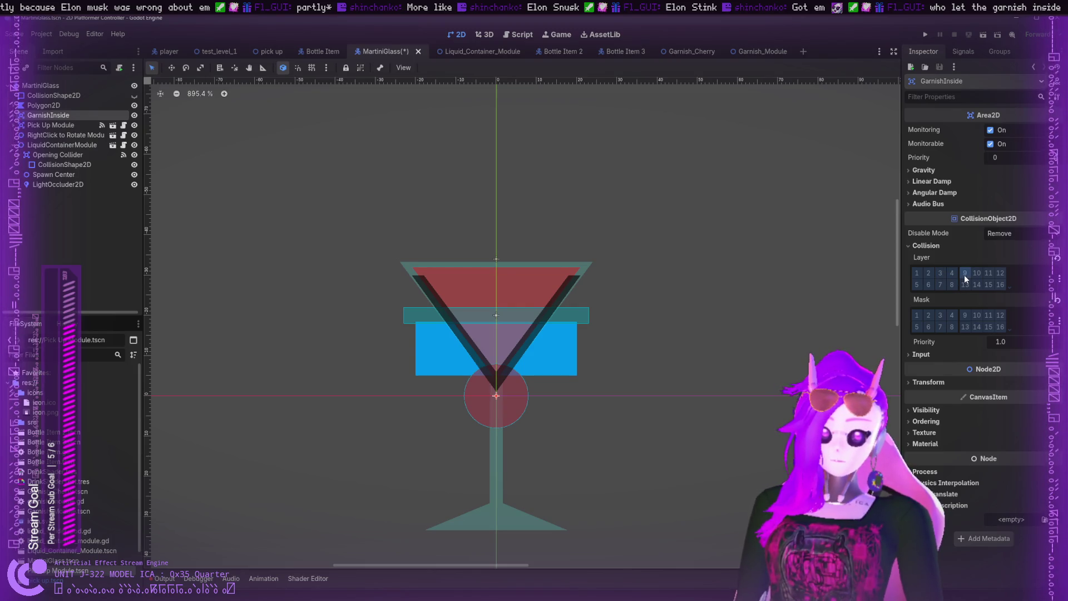
click(916, 286)
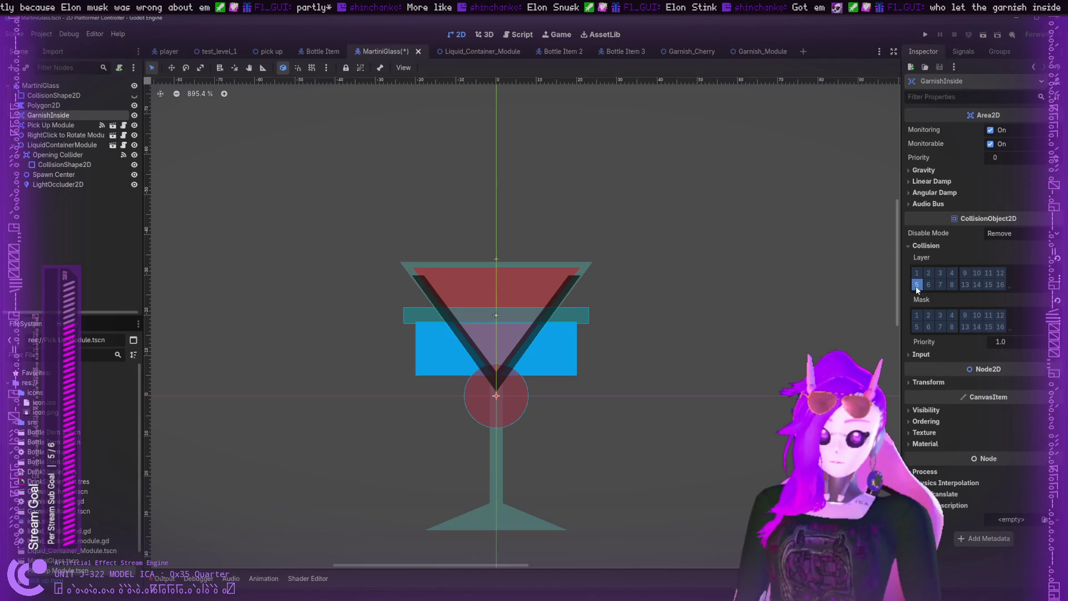
click(916, 328)
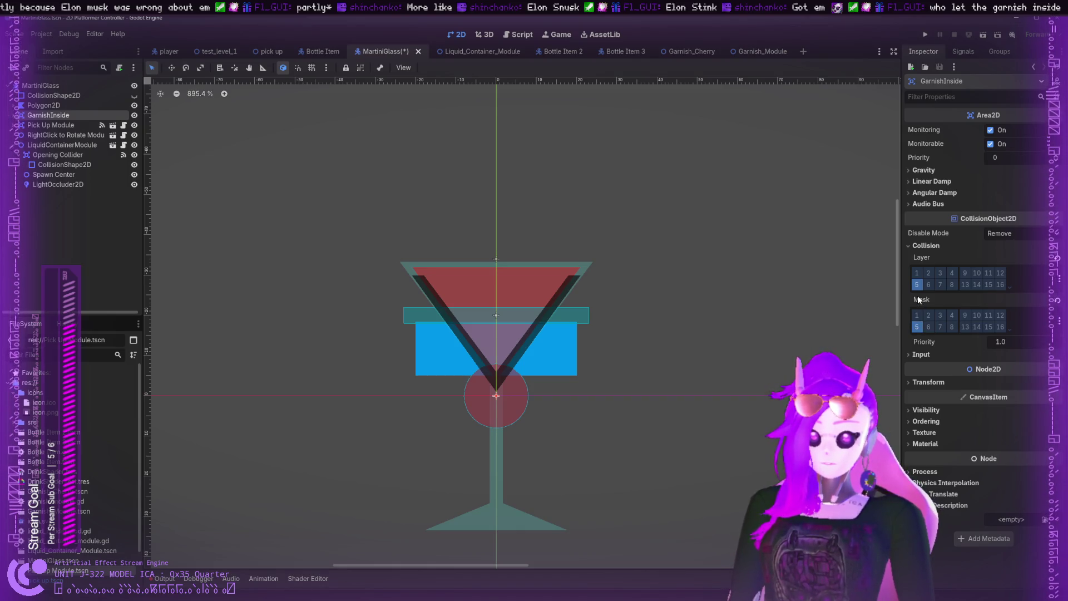
click(914, 329)
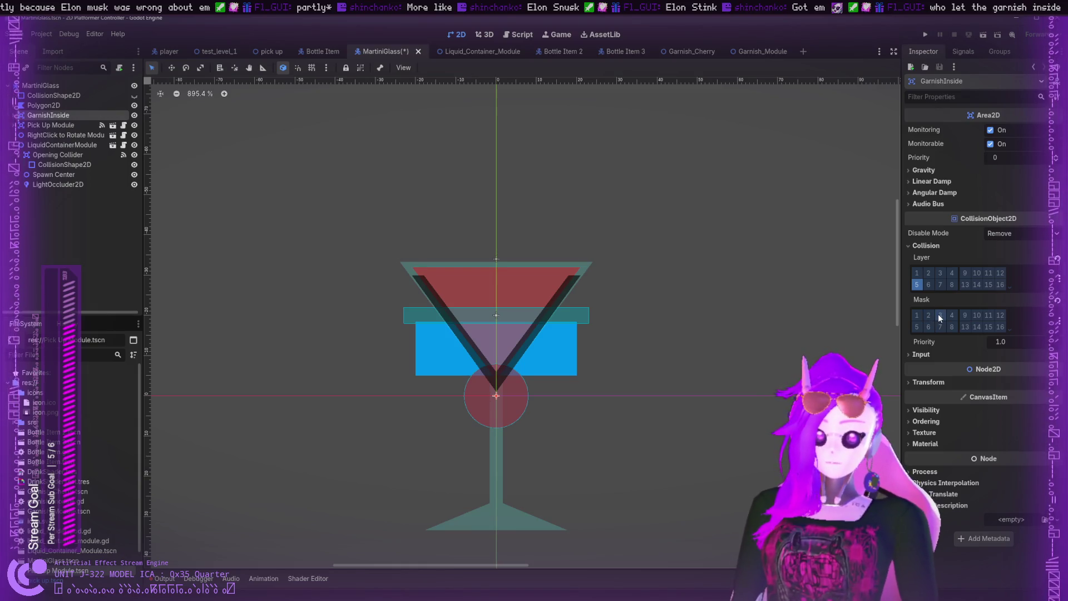
click(929, 315)
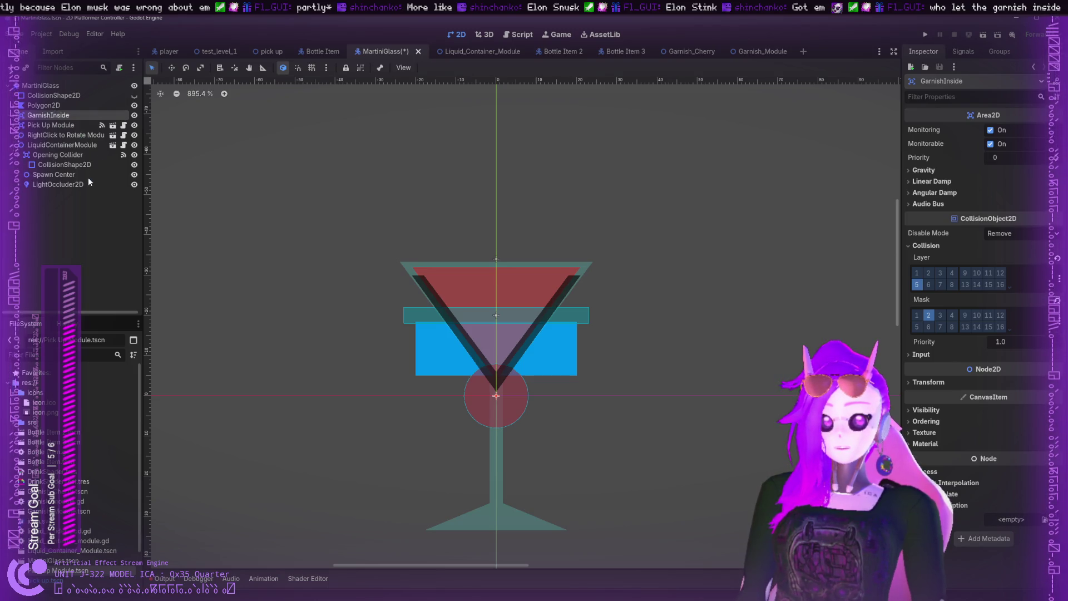
- Duplicate GarnishInside as GarnishSide above it and delete the copy's CollisionPolygon2D
key(ctrl+v)
drag(54, 135, 31, 116)
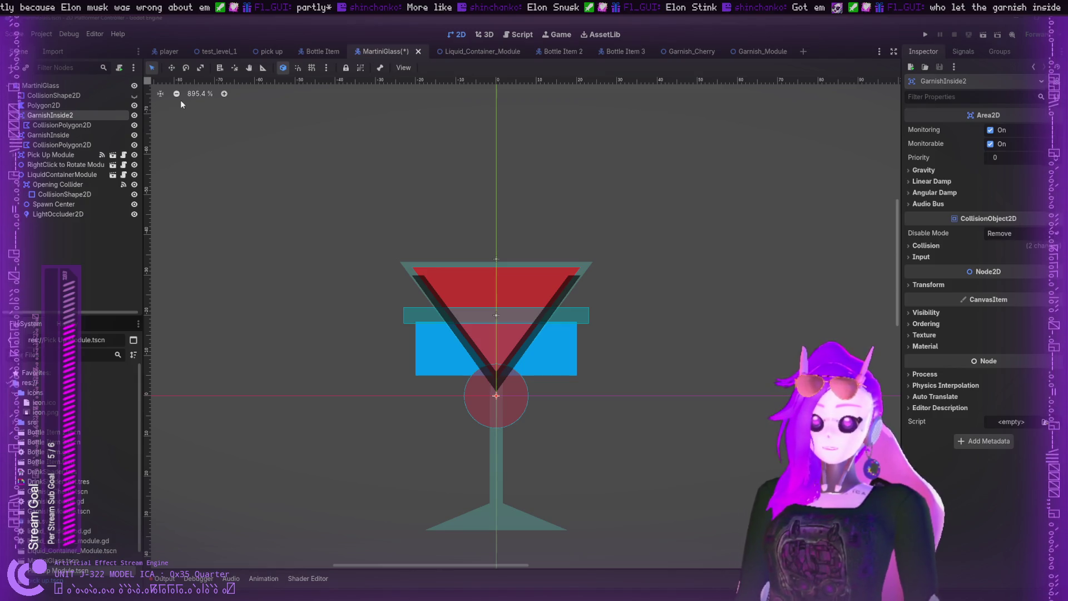
click(42, 125)
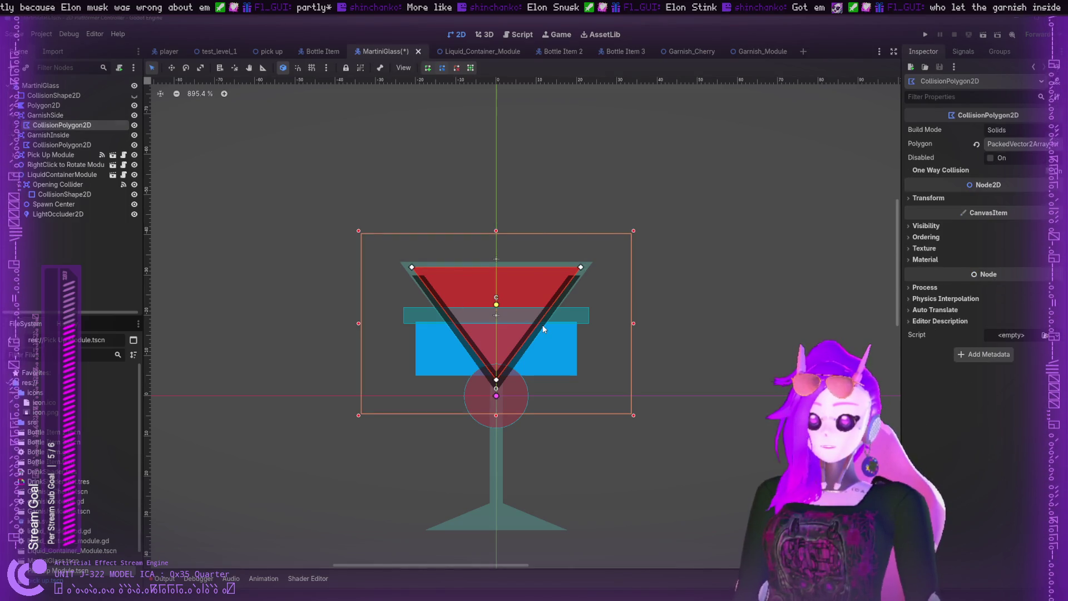
key(Delete)
click(48, 126)
click(53, 115)
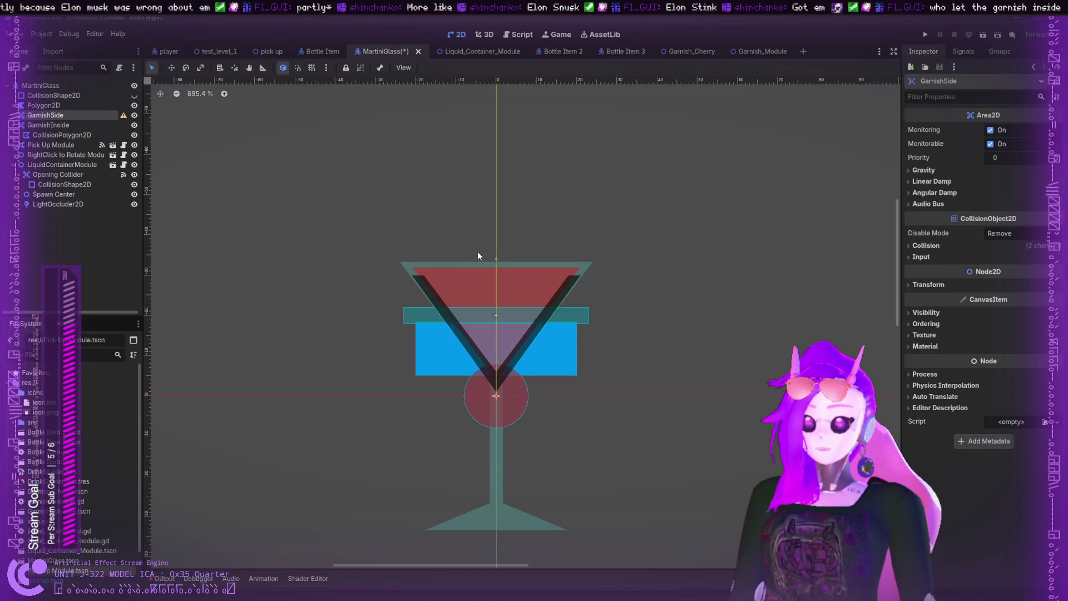
- Add a RectangleShape CollisionShape2D to GarnishSide, sized as a thin bar and rotated onto the left rim
key(ctrl+v)
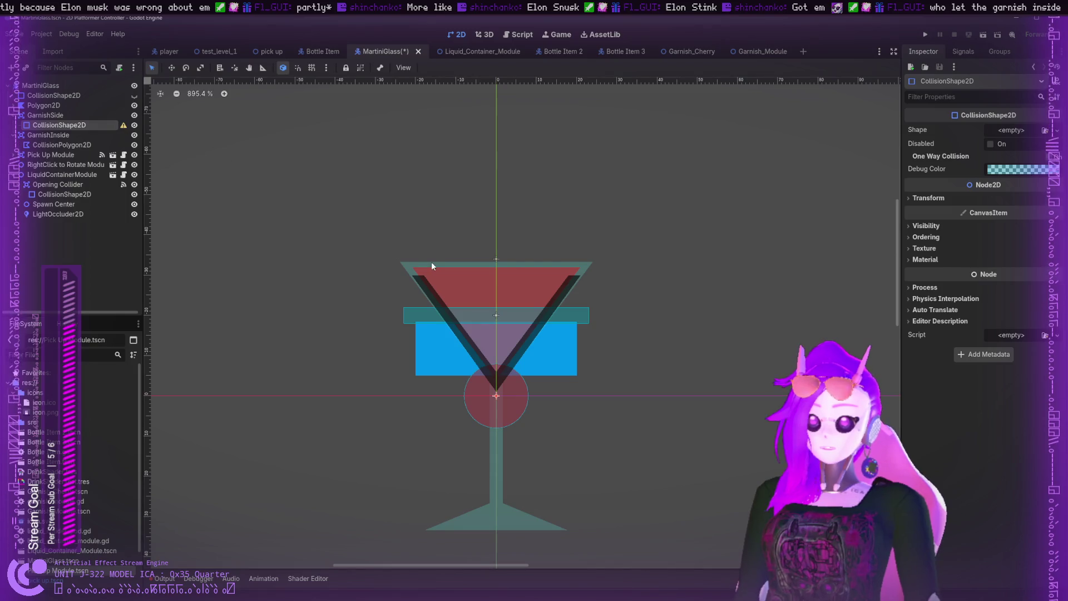
click(1011, 129)
click(982, 190)
mouse_move(533, 357)
mouse_down()
mouse_move(508, 392)
mouse_move(477, 395)
mouse_move(480, 328)
mouse_up()
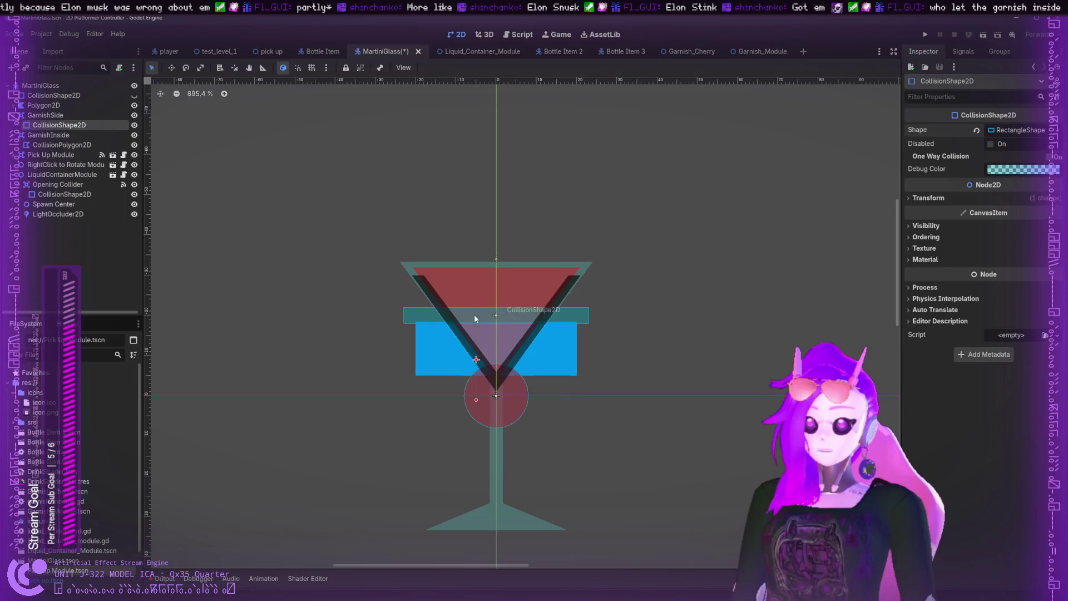
click(504, 395)
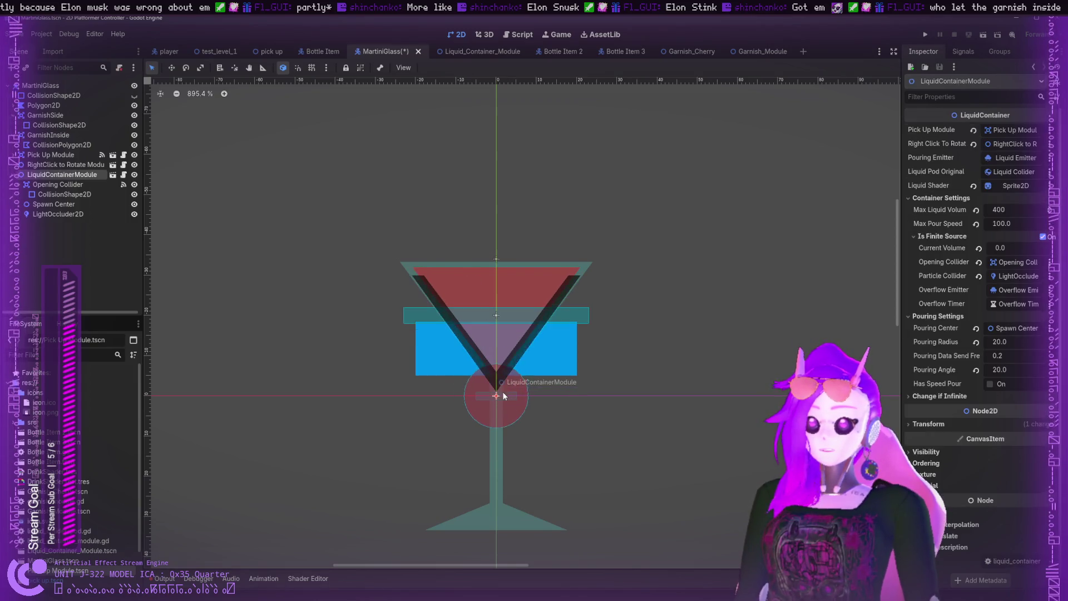
click(67, 134)
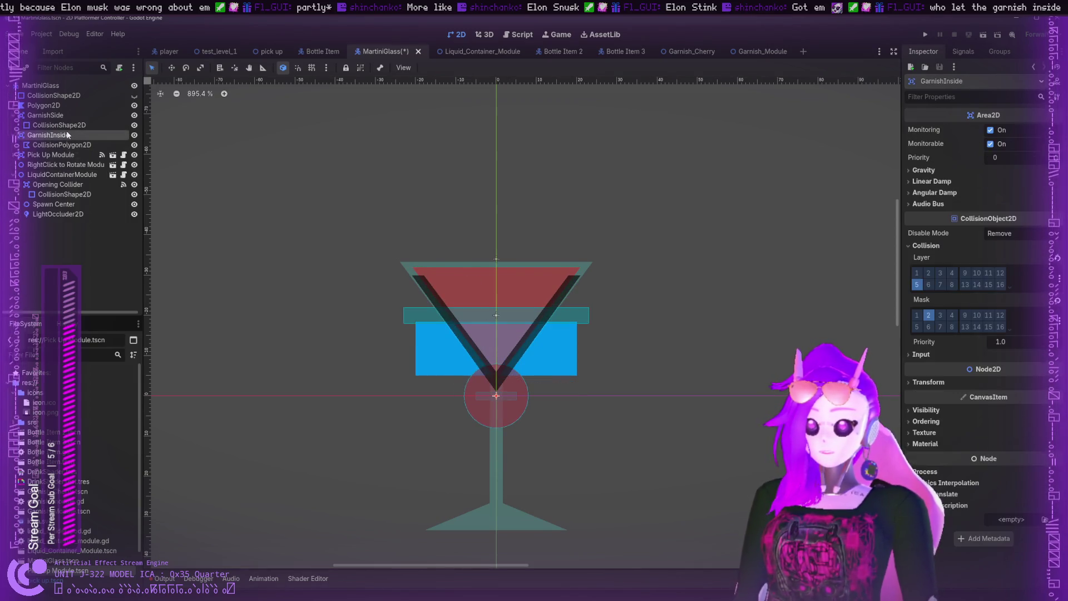
click(71, 126)
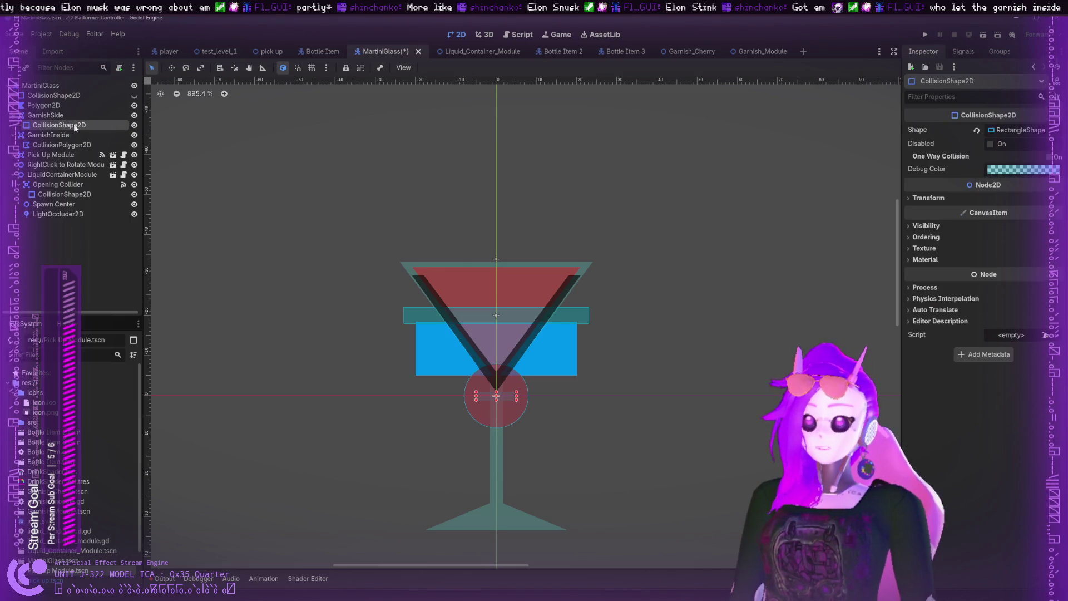
click(172, 68)
mouse_move(496, 405)
mouse_down()
mouse_move(419, 274)
mouse_move(396, 267)
mouse_move(461, 292)
mouse_move(456, 302)
mouse_move(471, 290)
mouse_move(472, 301)
mouse_up()
key(e)
key(w)
drag(395, 261, 405, 275)
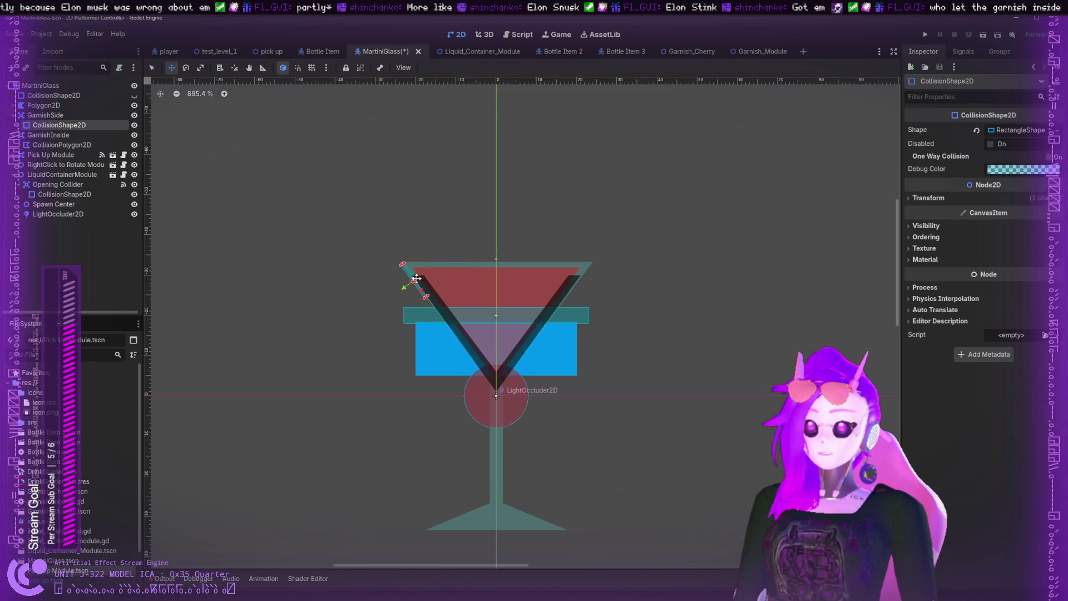
drag(408, 272, 410, 270)
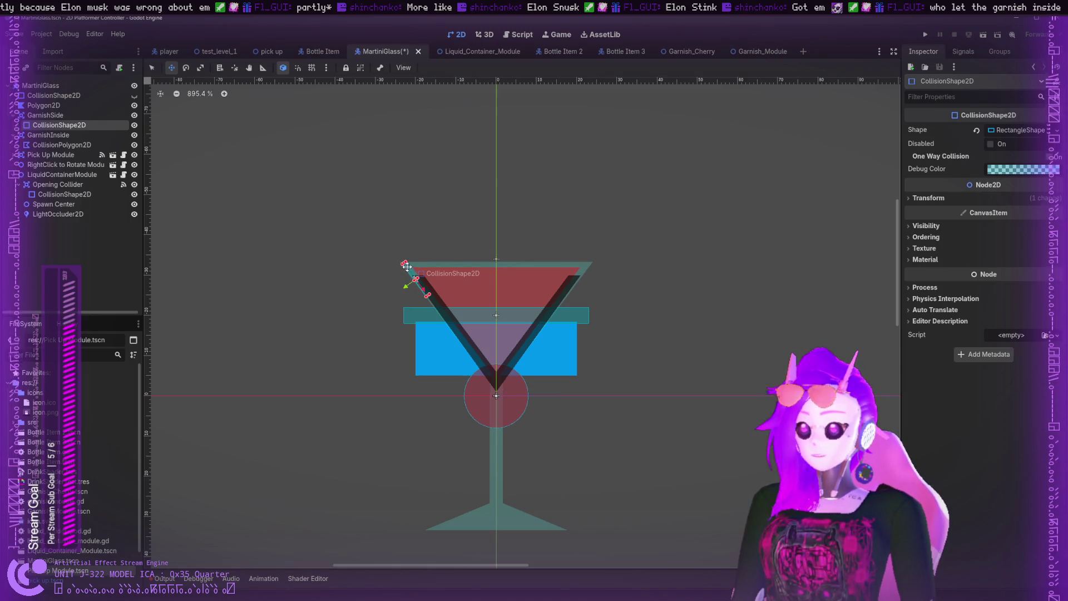
- Duplicate the bar and move and rotate the copy onto the right rim under GarnishSide
key(ctrl+v)
click(45, 133)
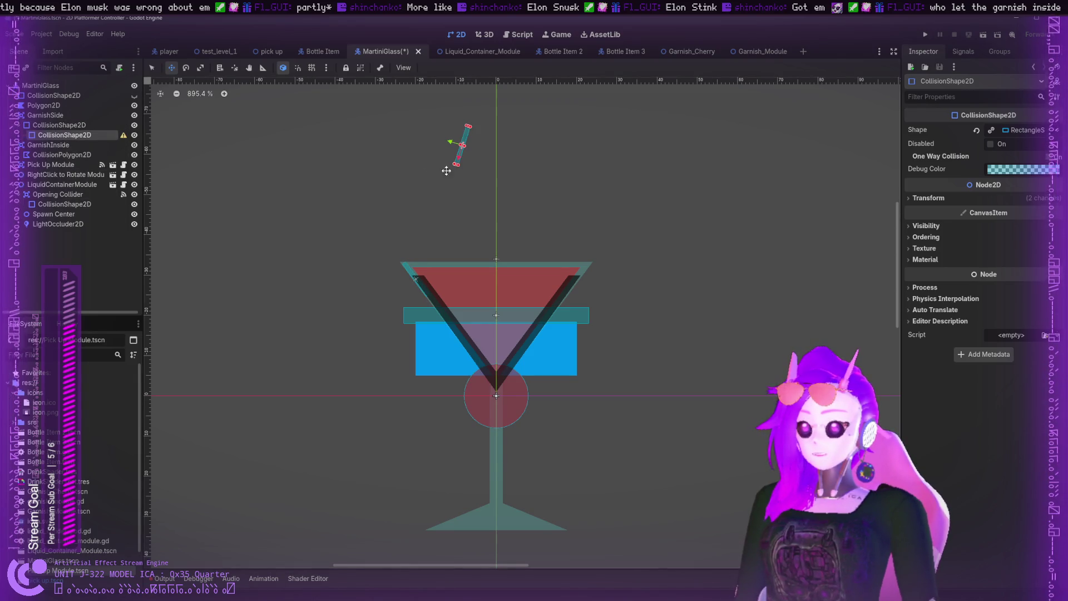
mouse_move(469, 134)
mouse_down()
mouse_move(594, 238)
mouse_move(593, 259)
mouse_up()
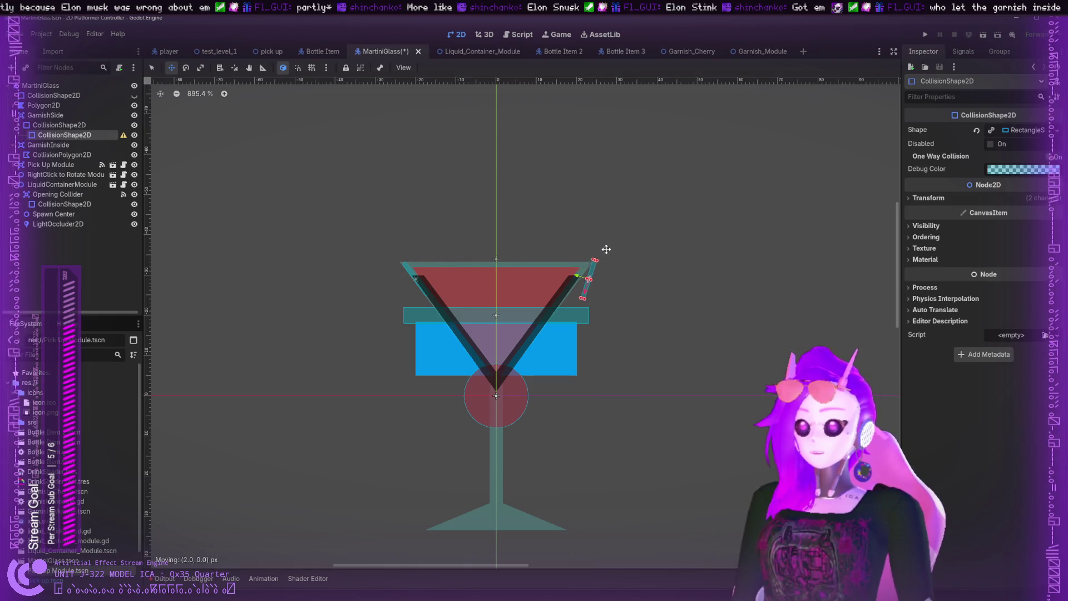
click(187, 68)
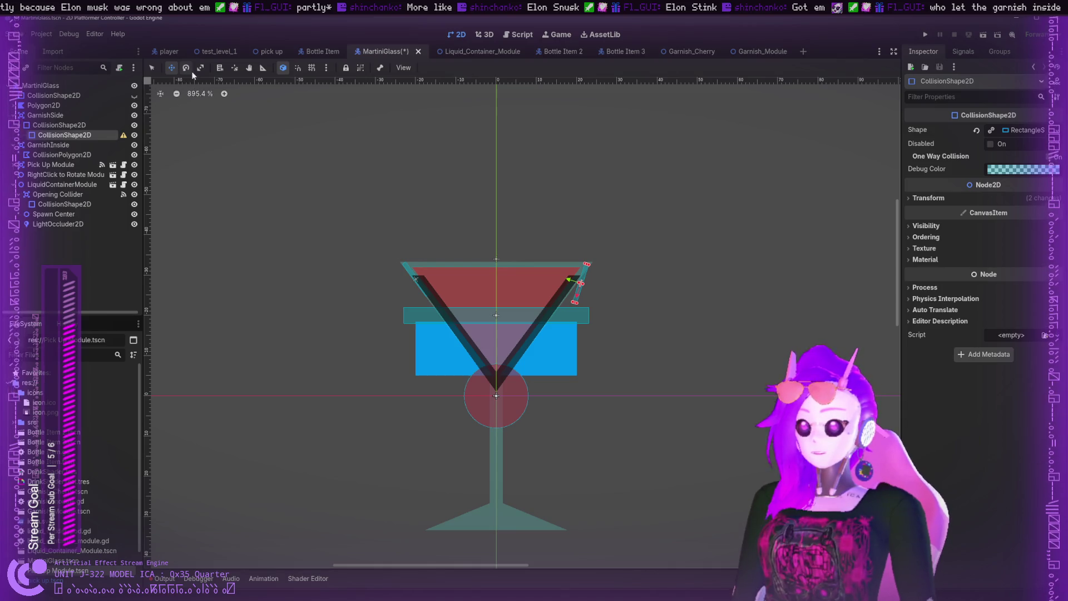
mouse_move(601, 244)
mouse_down()
mouse_move(604, 235)
mouse_move(612, 243)
mouse_up()
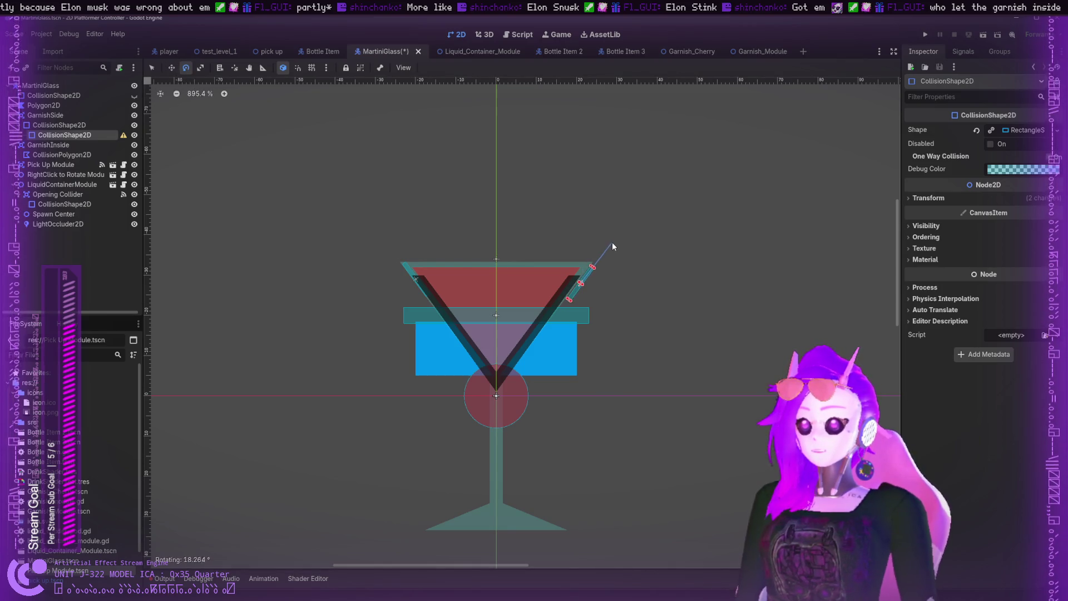
click(171, 67)
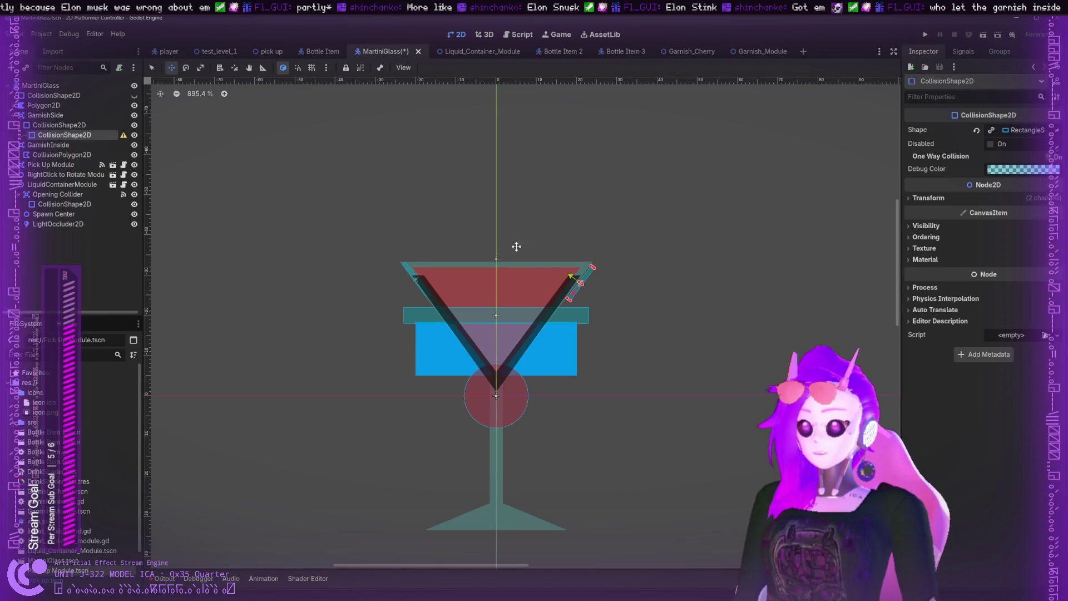
drag(586, 275, 583, 271)
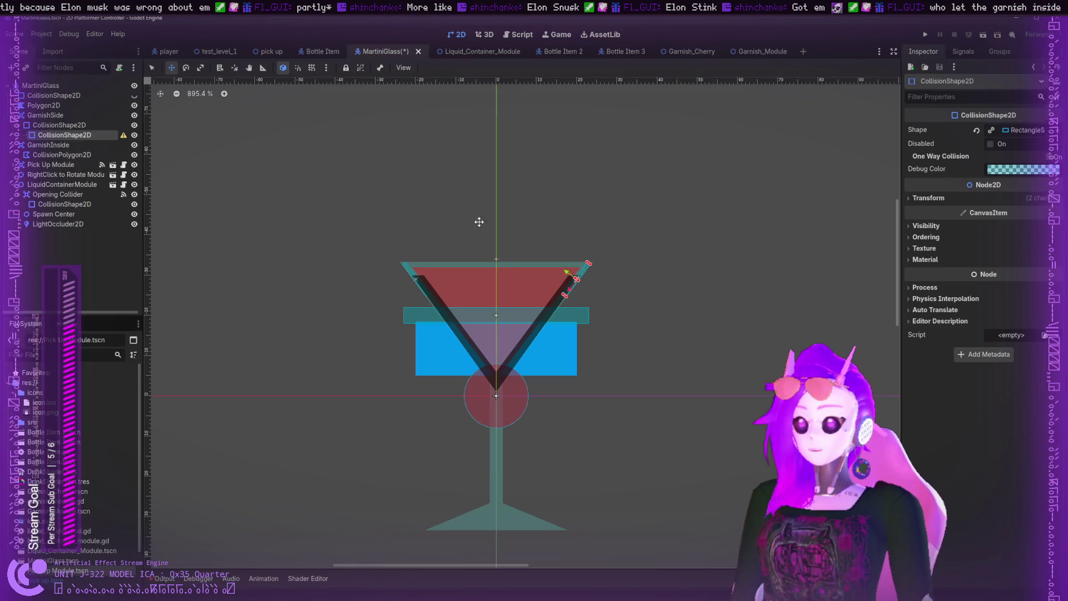
mouse_move(75, 136)
mouse_down()
mouse_move(68, 121)
mouse_move(73, 139)
mouse_up()
click(75, 140)
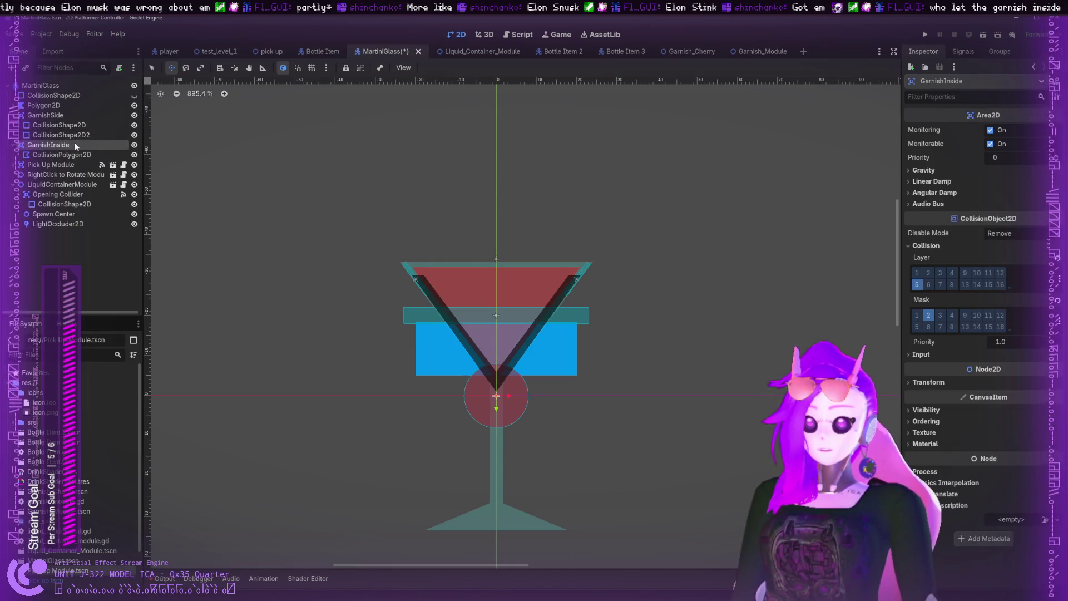
- Rename the left-rim collision shape to 'Left Side'
click(82, 136)
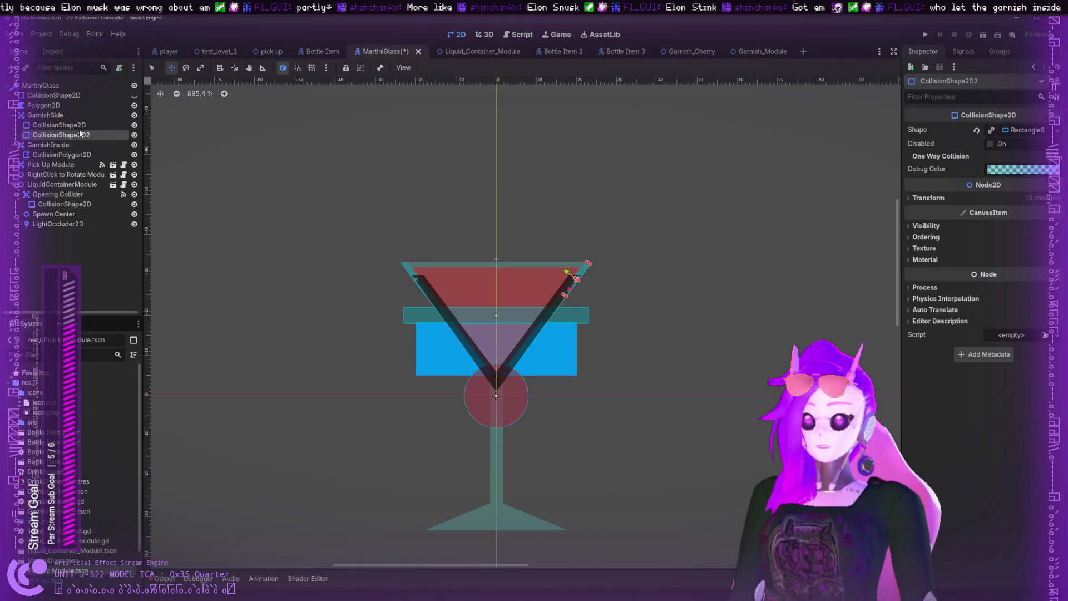
click(80, 126)
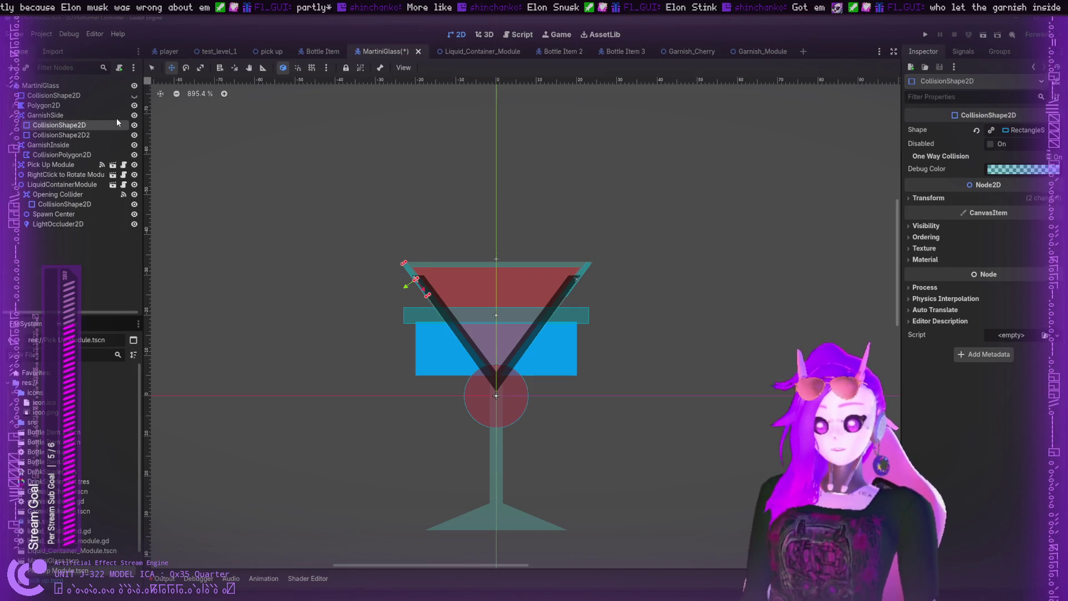
key(F2)
text(Left Side)
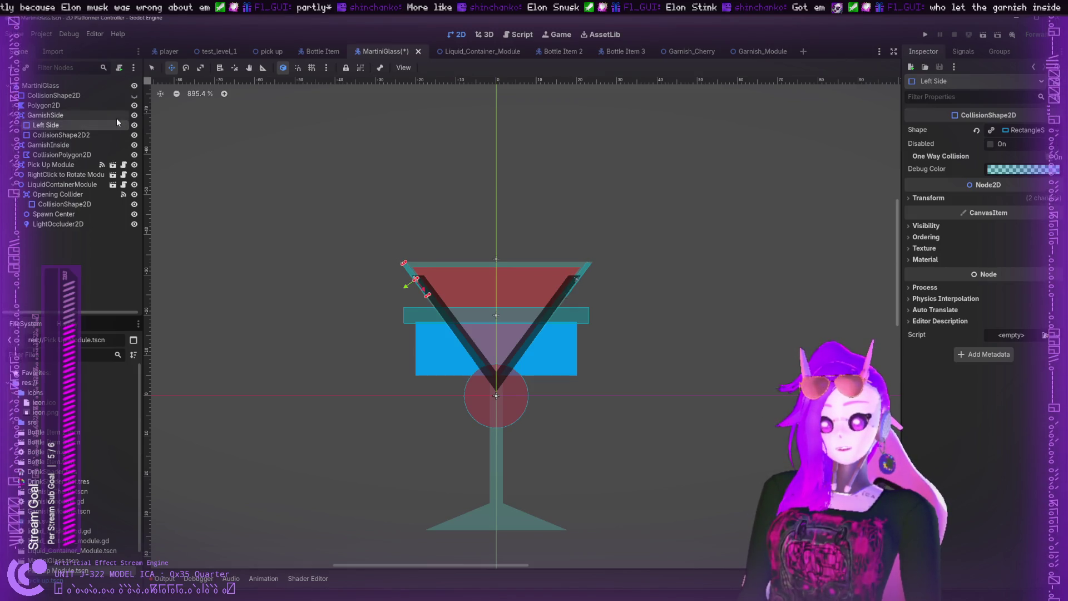
key(Return)
- Rename the right-rim shape to 'Right Side', then zoom the view and collapse GarnishSide
click(95, 135)
click(95, 138)
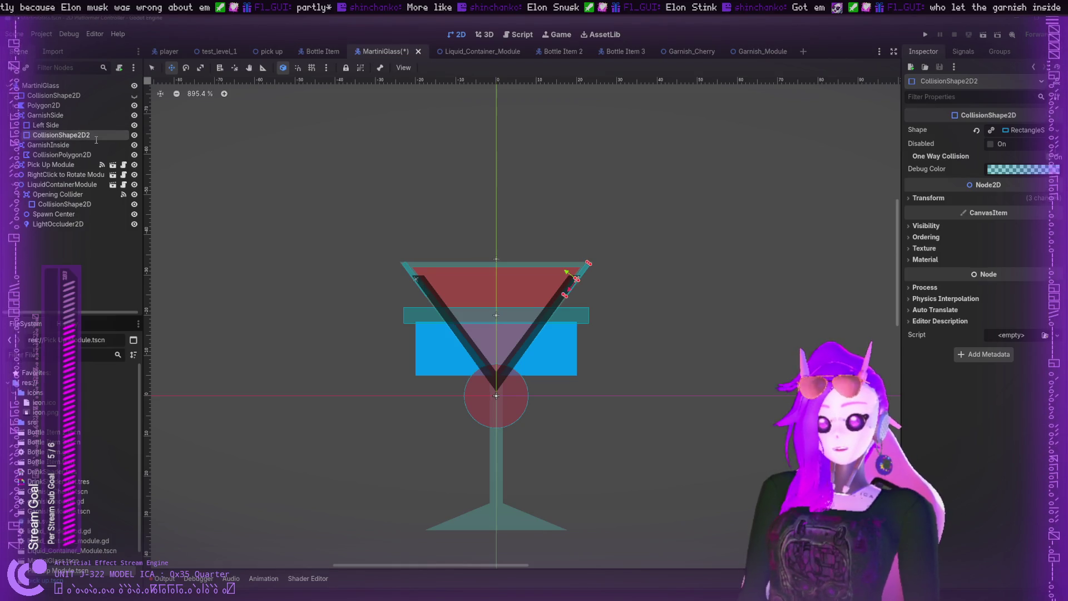
text(Right Side)
key(Return)
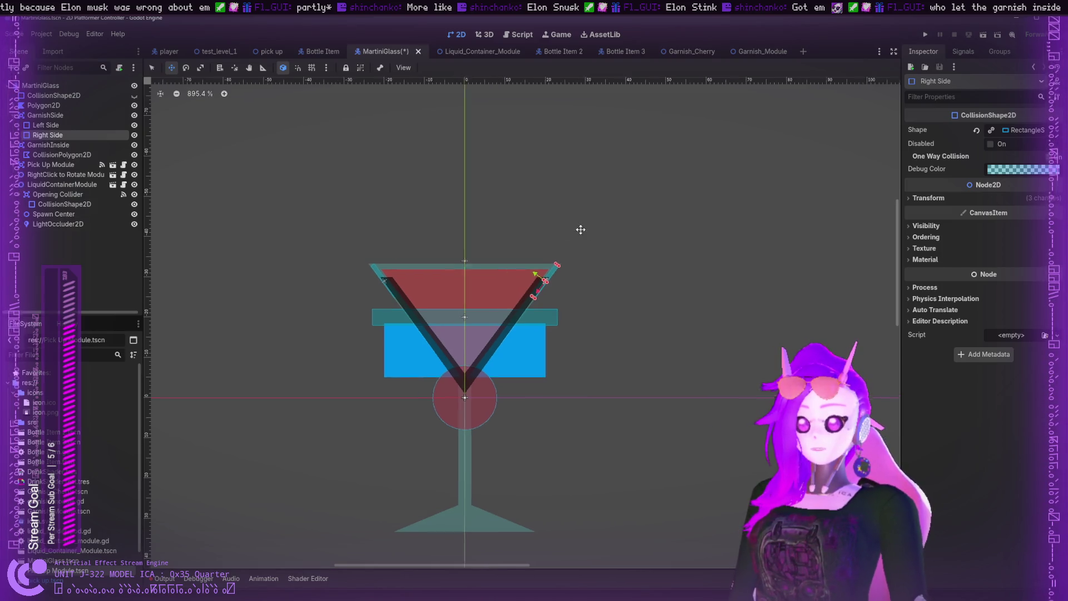
scroll(580, 231, up, 4)
scroll(532, 245, up, 5)
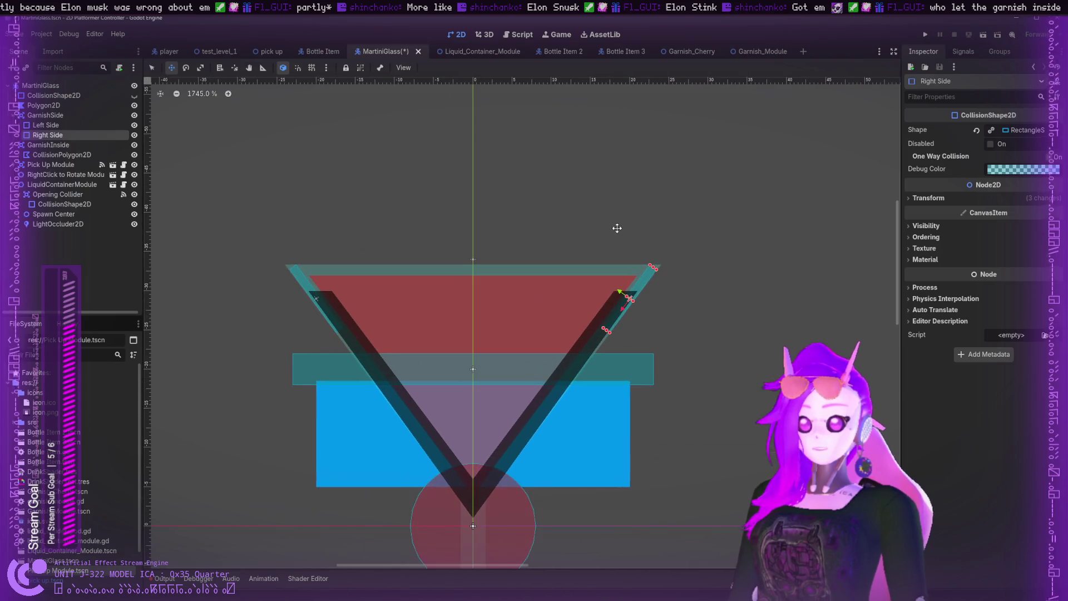
scroll(617, 215, down, 1)
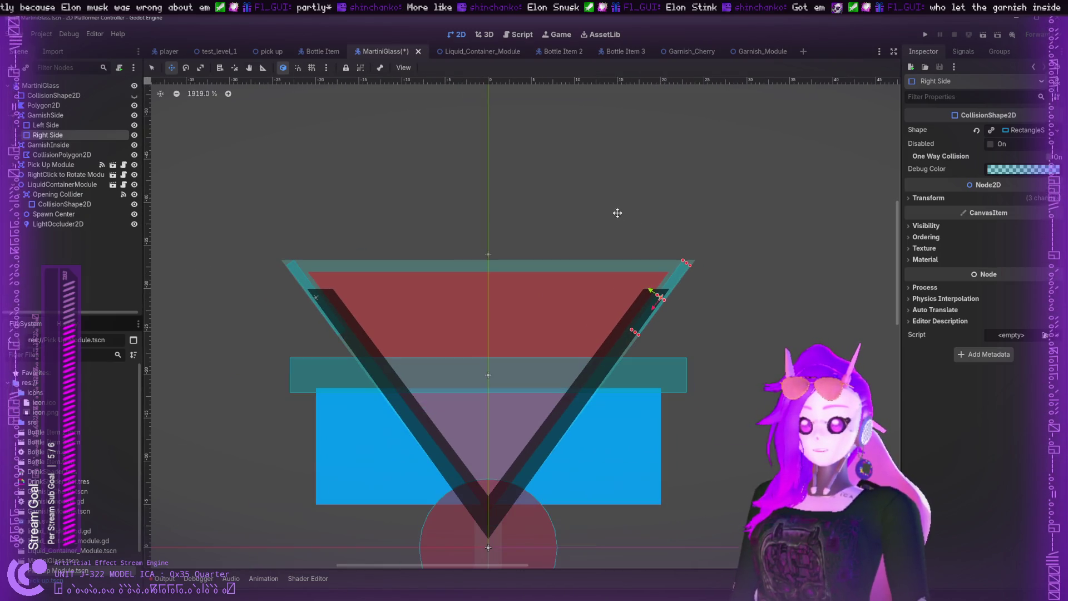
scroll(331, 175, right, 1)
click(15, 116)
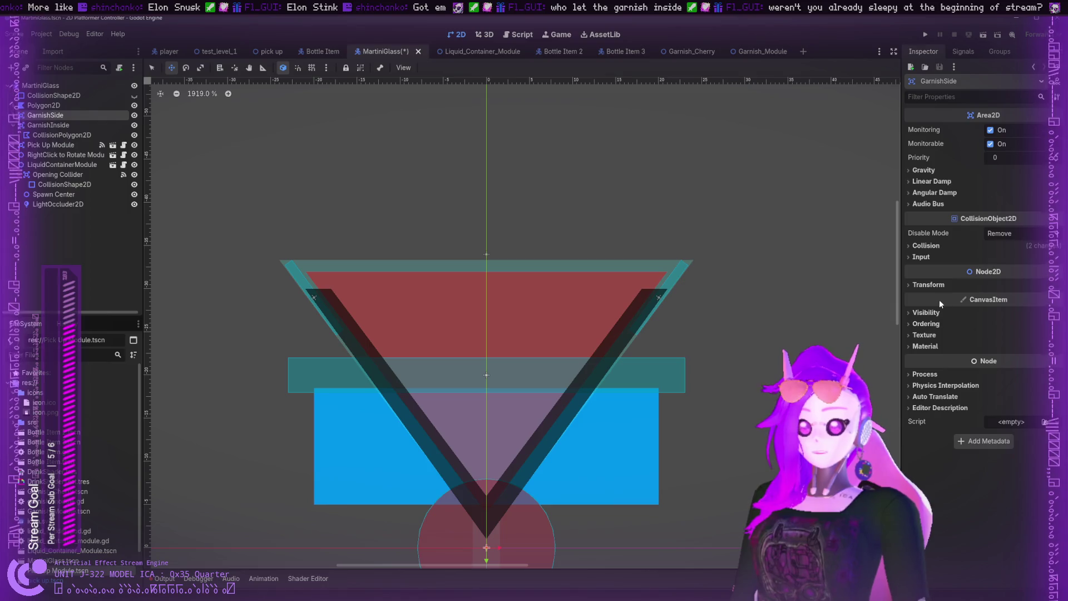
- Move GarnishSide from collision layer 5 to layer 6
click(924, 246)
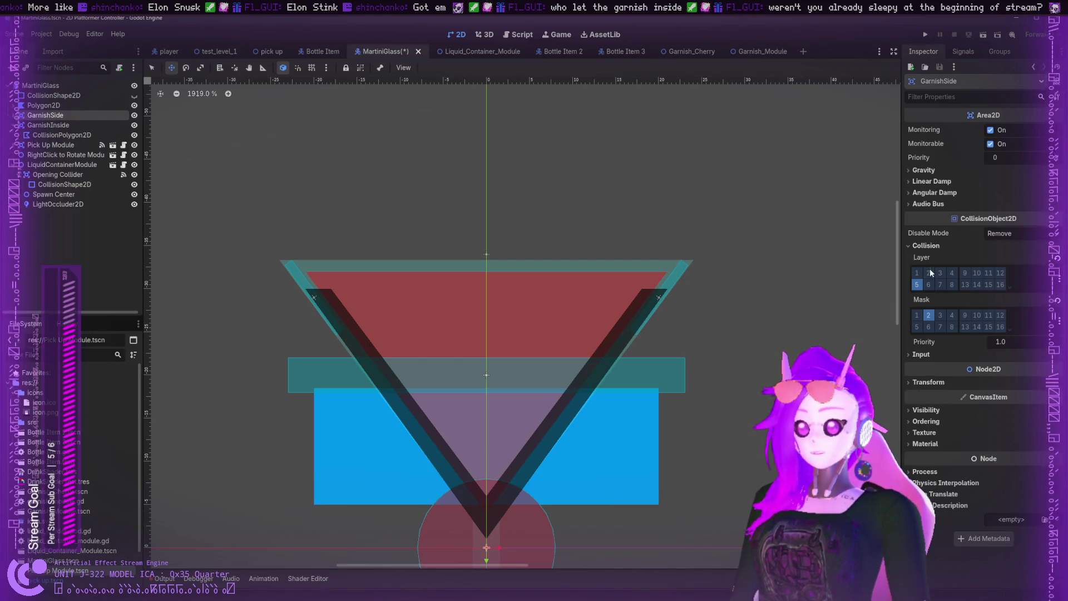
click(917, 284)
click(928, 285)
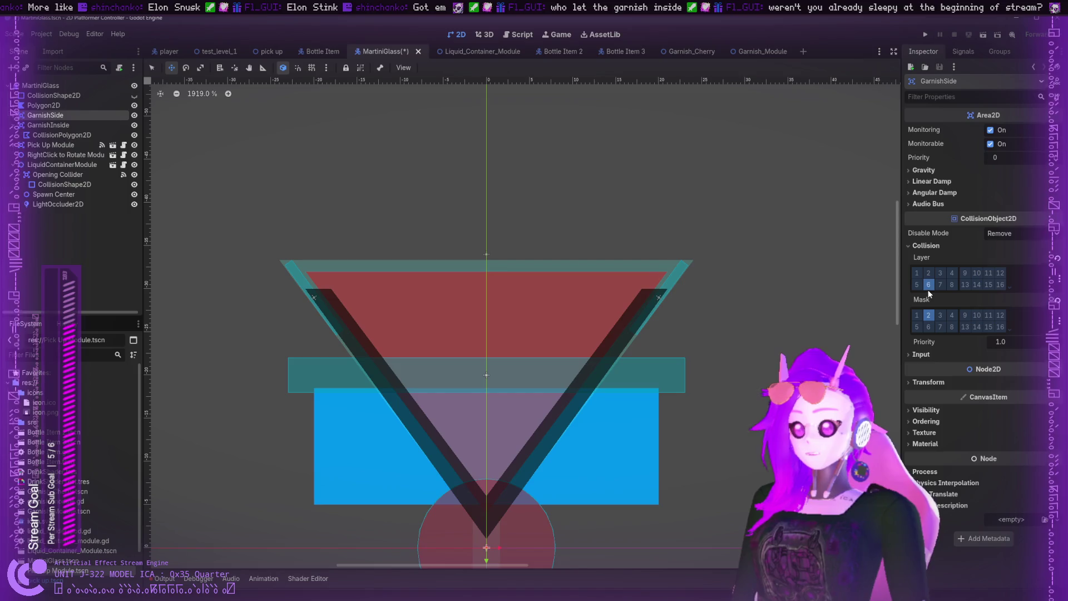
scroll(603, 256, down, 4)
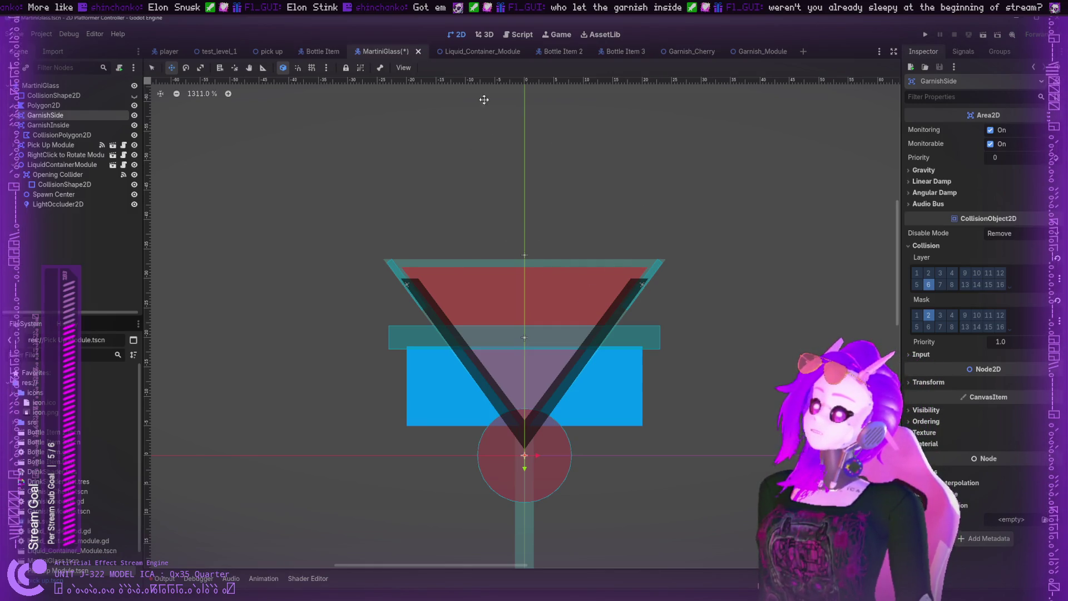
- Save the MartiniGlass scene and switch to the Garnish_Cherry scene
key(ctrl+s)
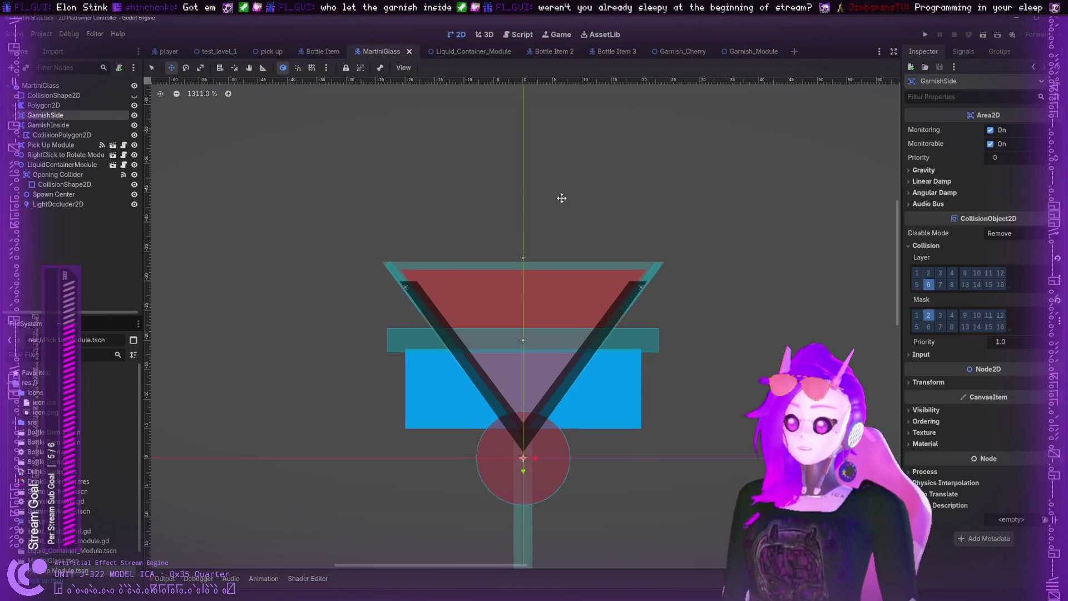
scroll(544, 223, down, 2)
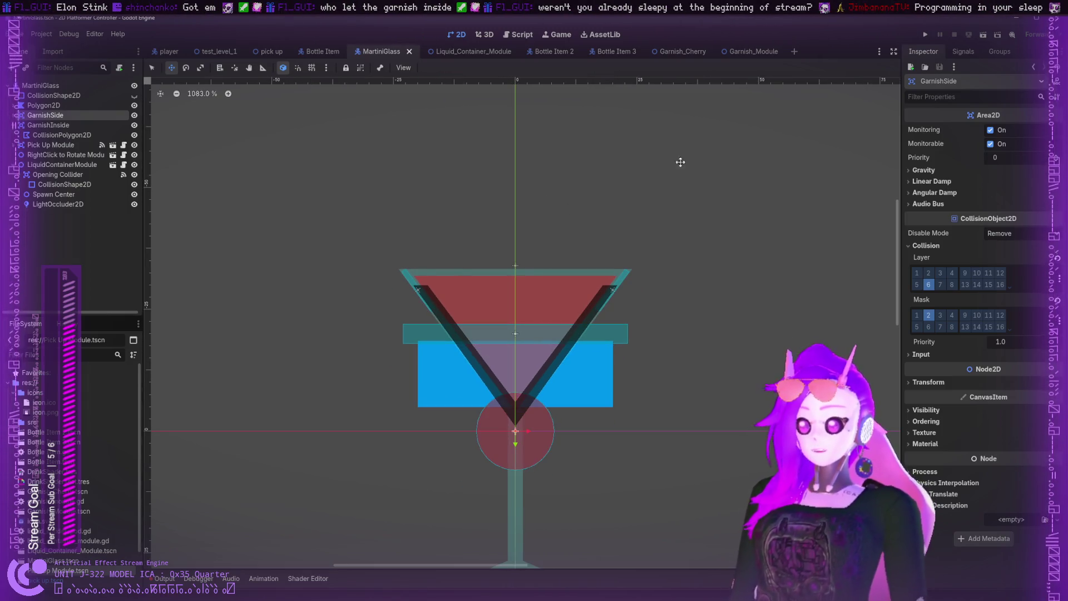
click(688, 54)
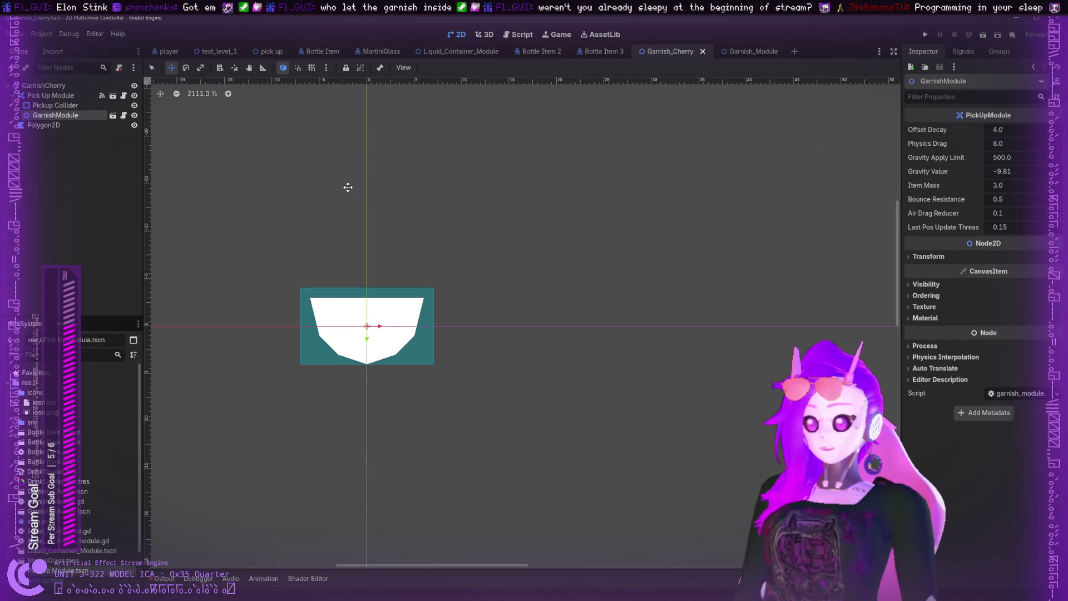
- Switch between the Garnish_Cherry and Garnish_Module scene tabs and rearrange the open scenes
click(740, 51)
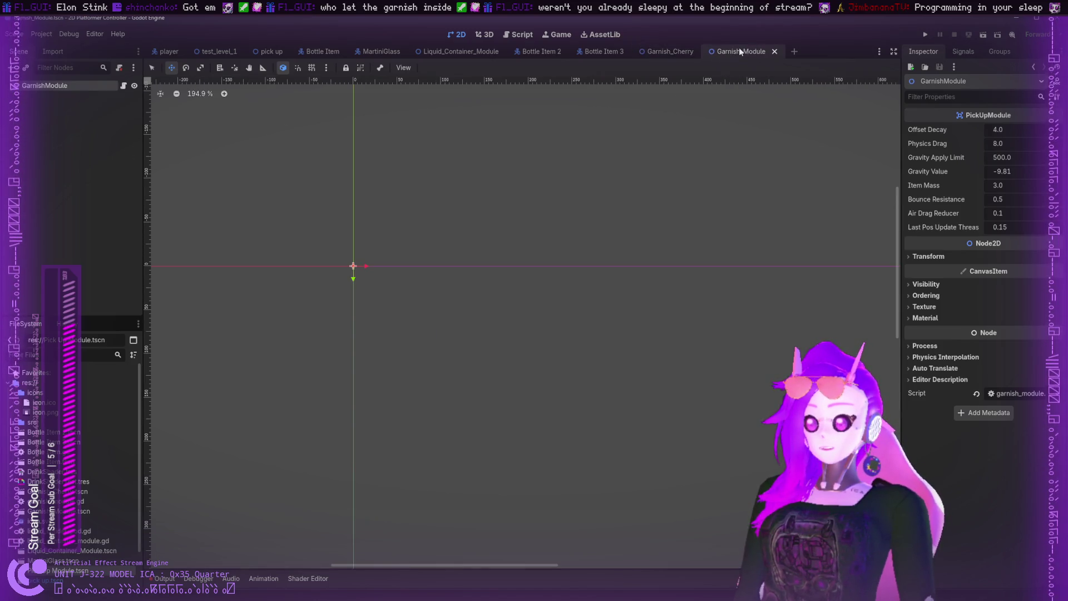
mouse_move(649, 51)
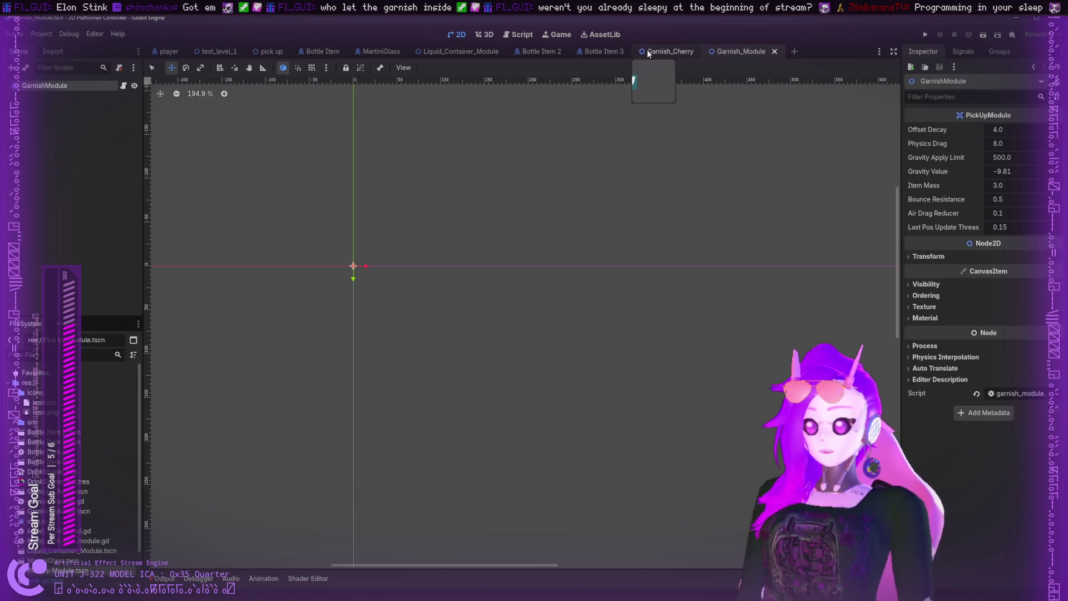
click(640, 52)
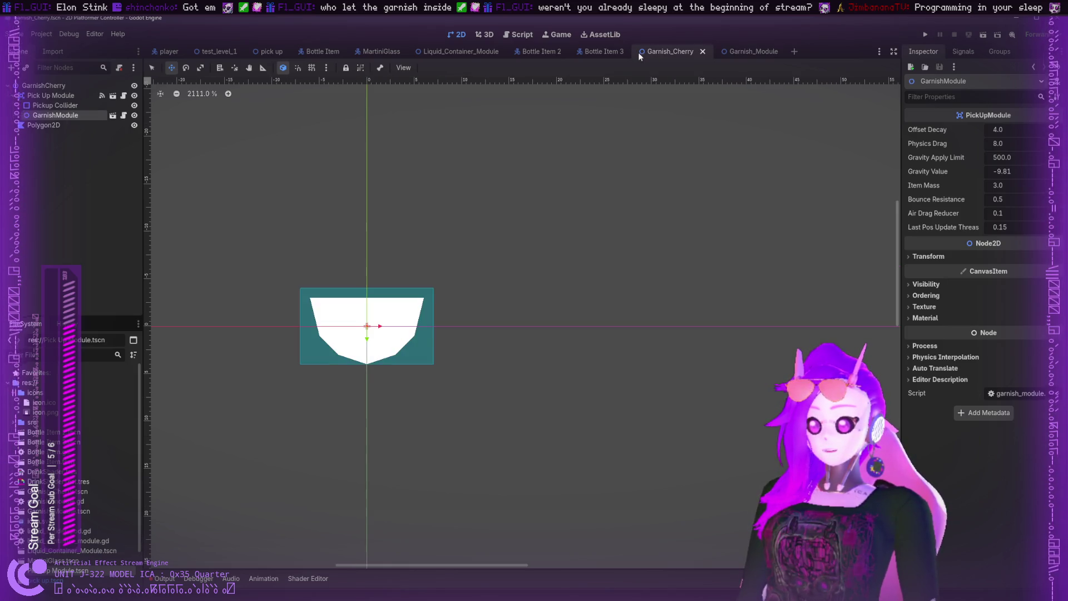
click(751, 56)
click(670, 55)
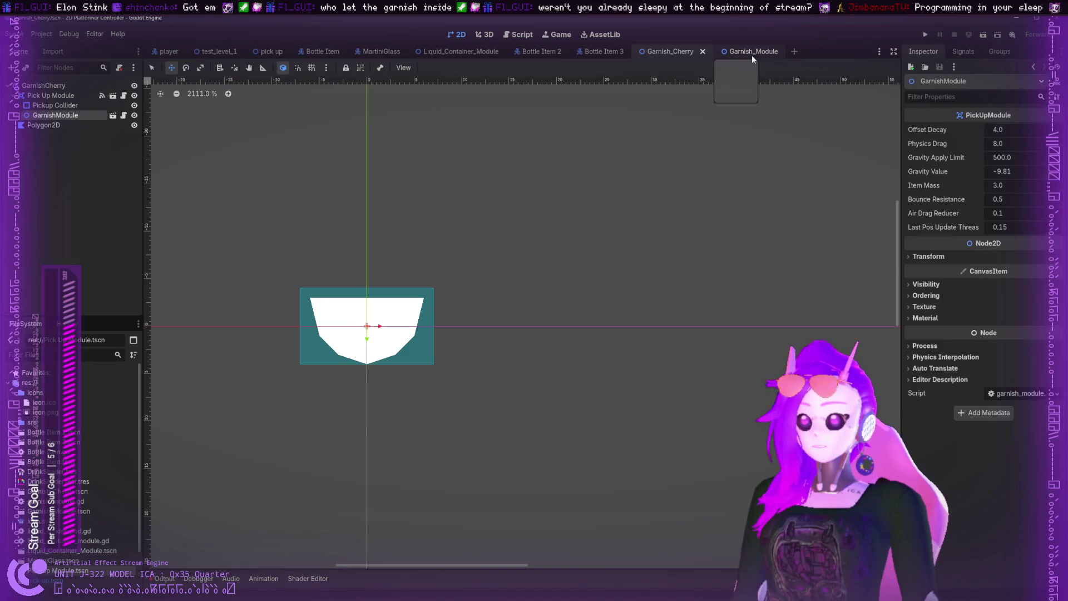
click(752, 55)
click(664, 48)
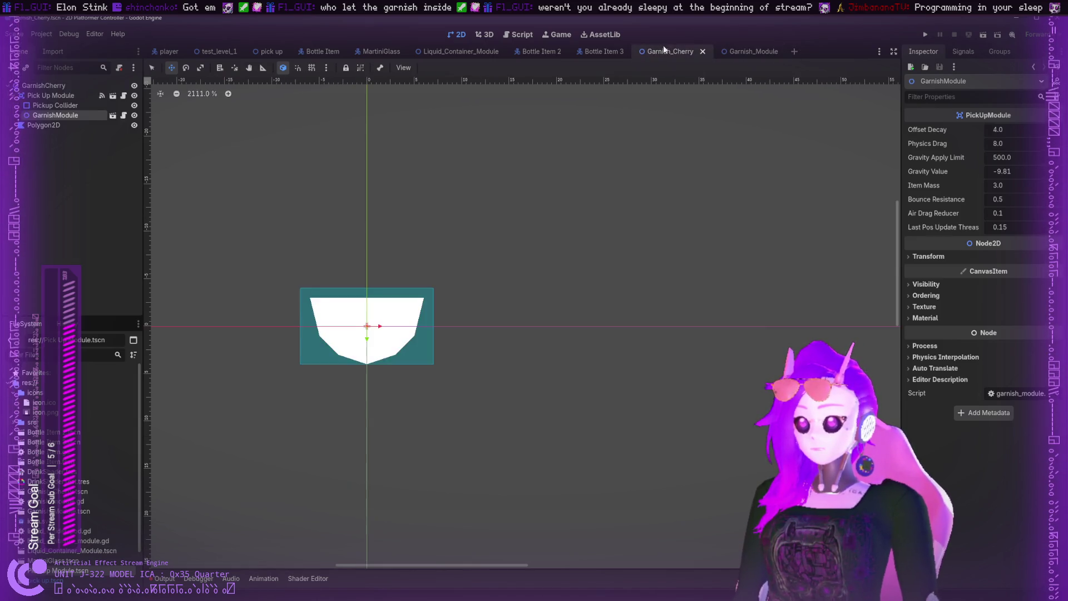
key(ctrl+Tab)
click(662, 49)
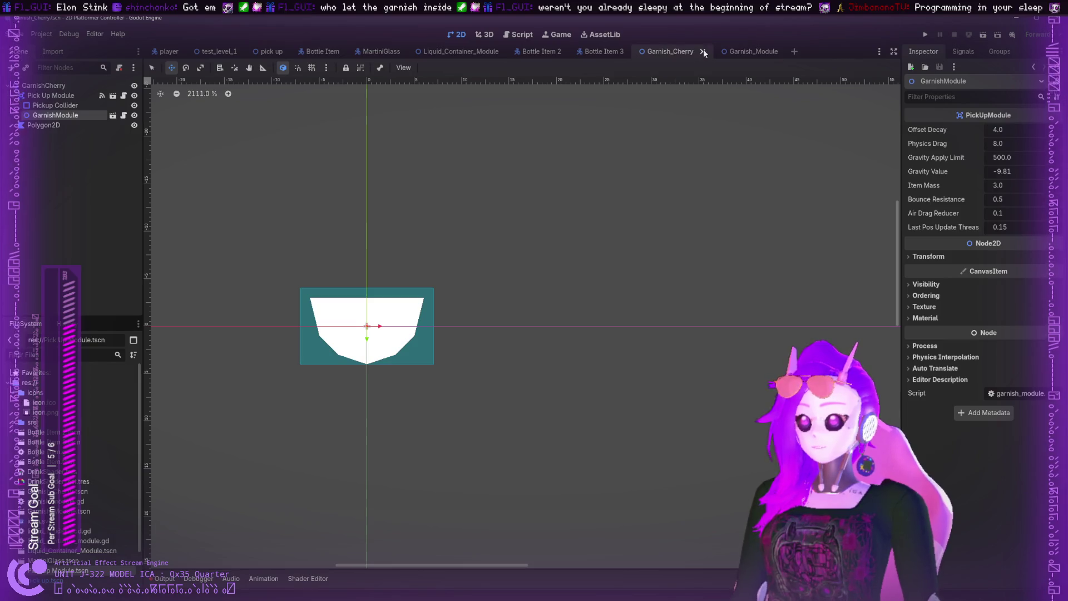
click(749, 51)
click(642, 51)
drag(719, 51, 501, 49)
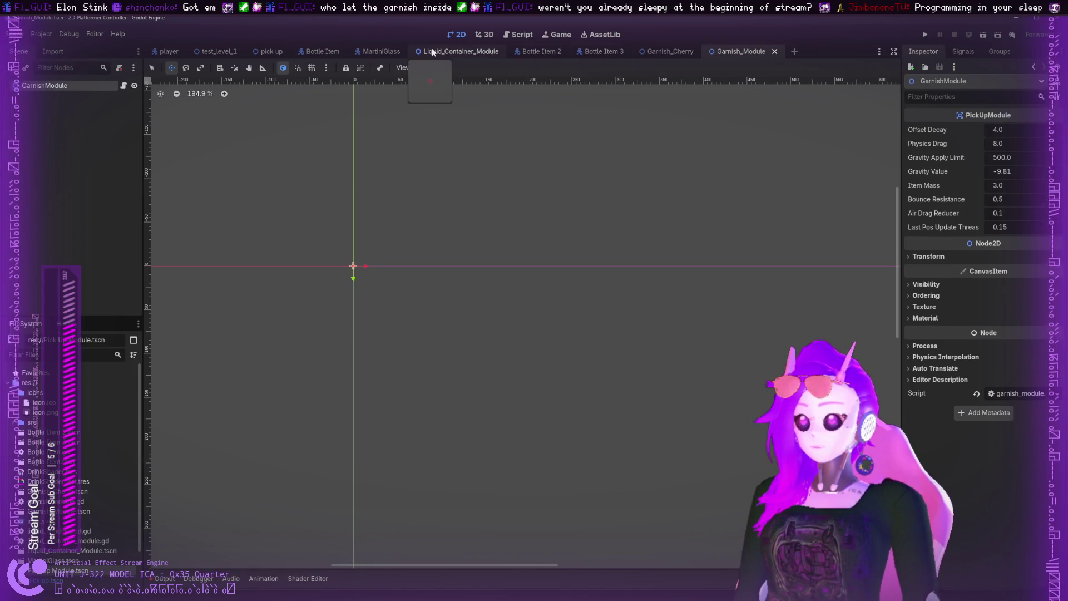
drag(432, 48, 432, 48)
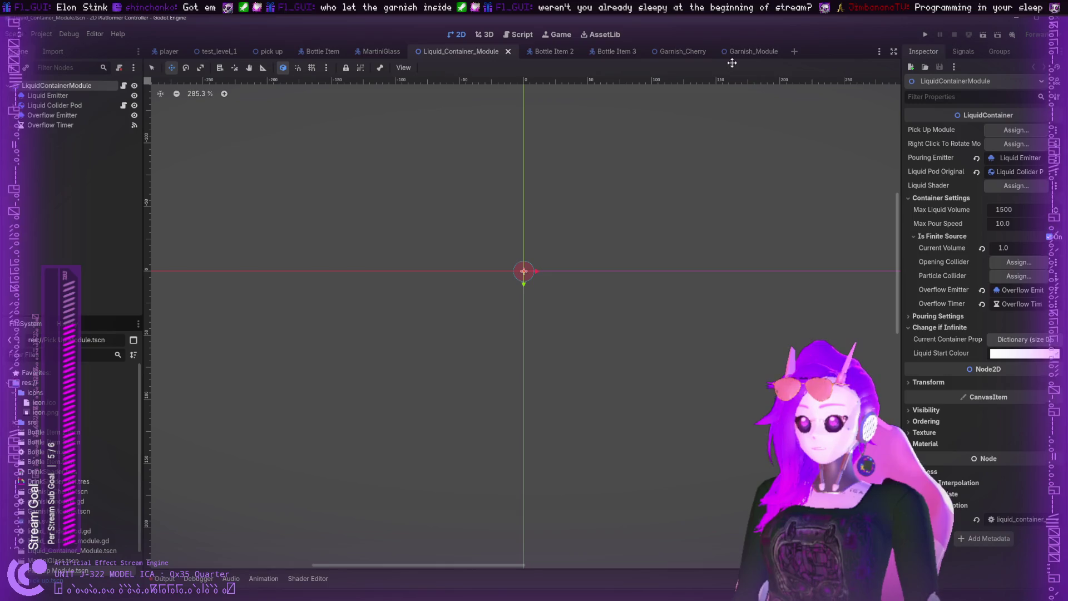
- With Garnish_Cherry shown, open garnish_module.gd in the Script workspace
click(748, 52)
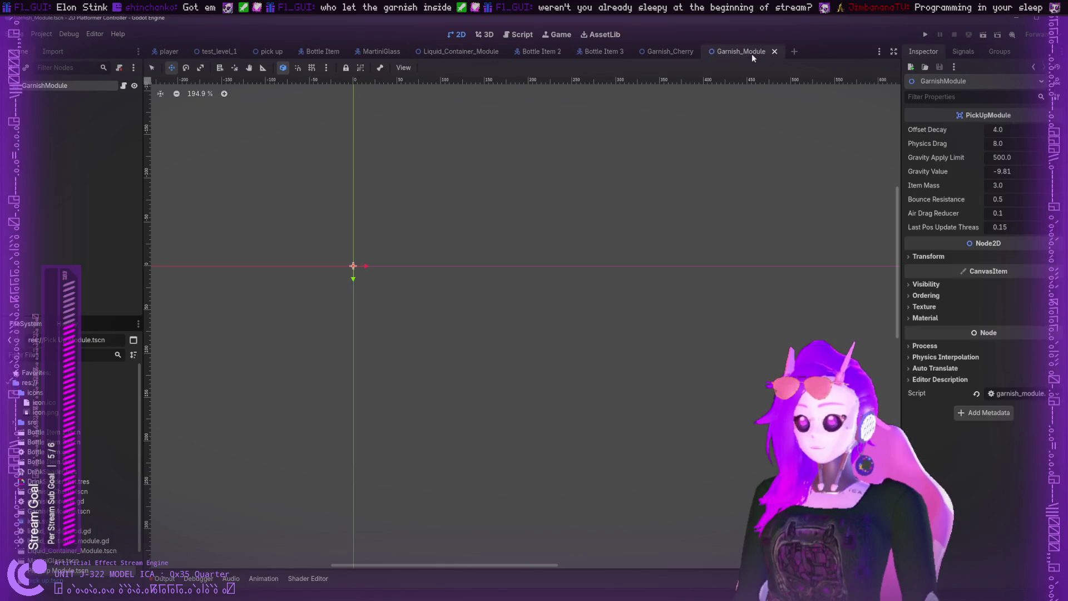
click(665, 51)
click(520, 35)
click(462, 33)
click(492, 35)
click(510, 34)
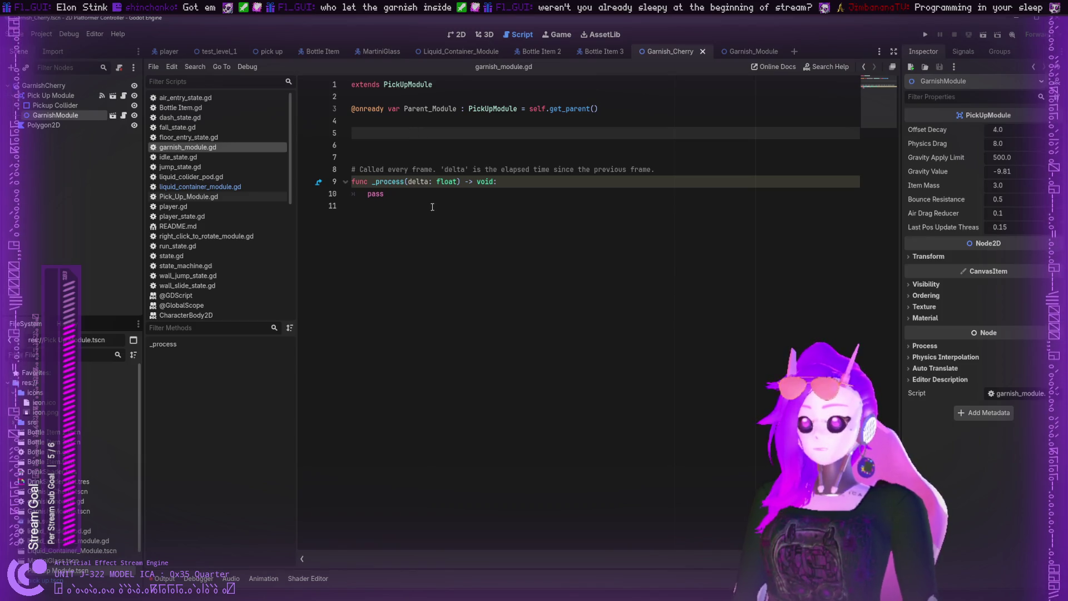
- Start an 'if Parent_Module.co' line at the top of _process
triple_click(538, 189)
click(538, 185)
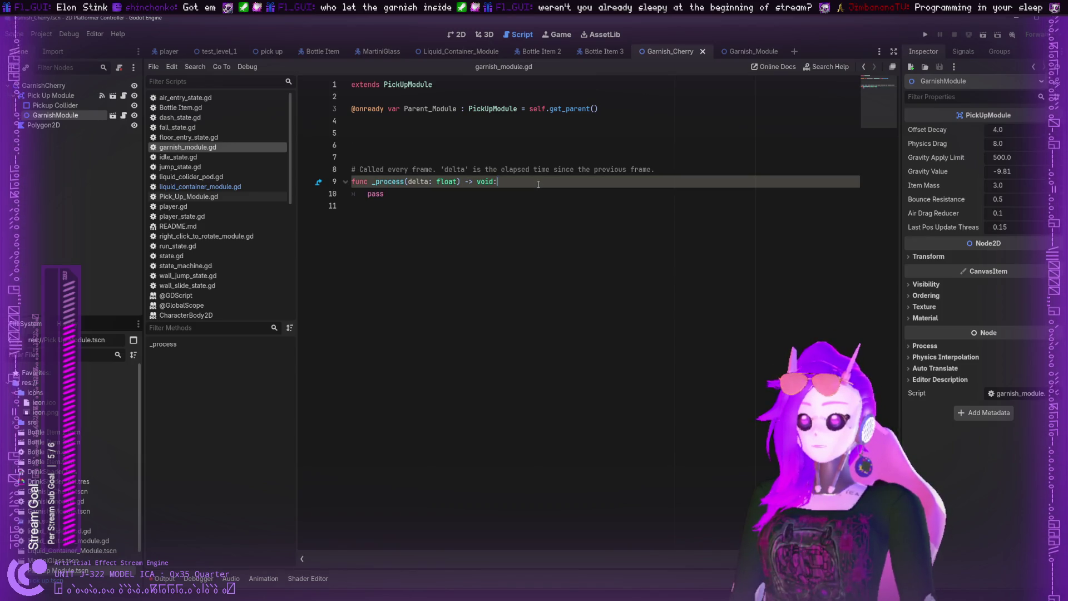
key(Return)
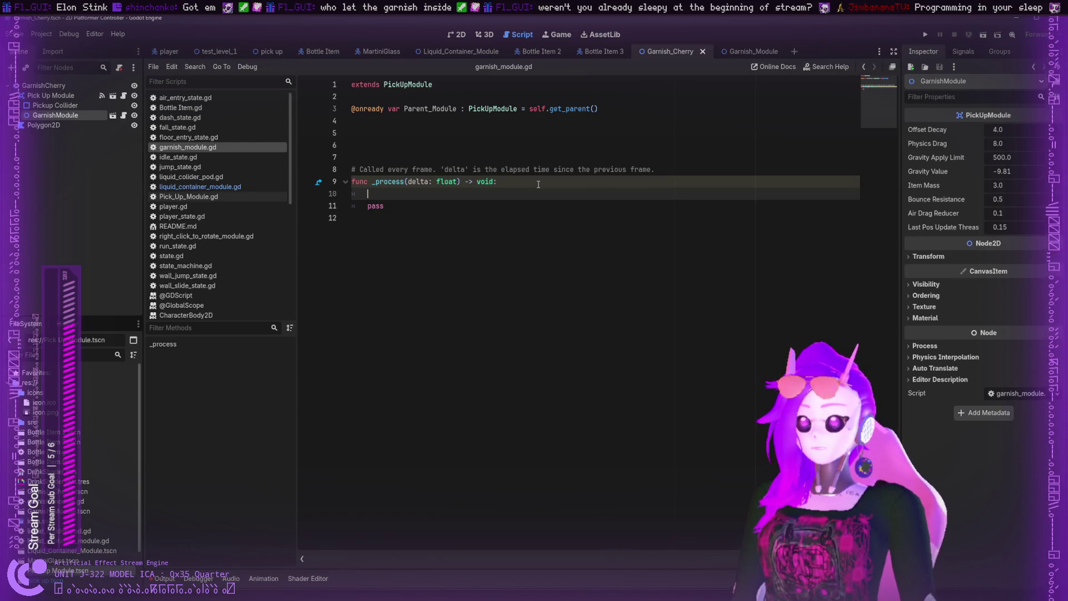
text(if )
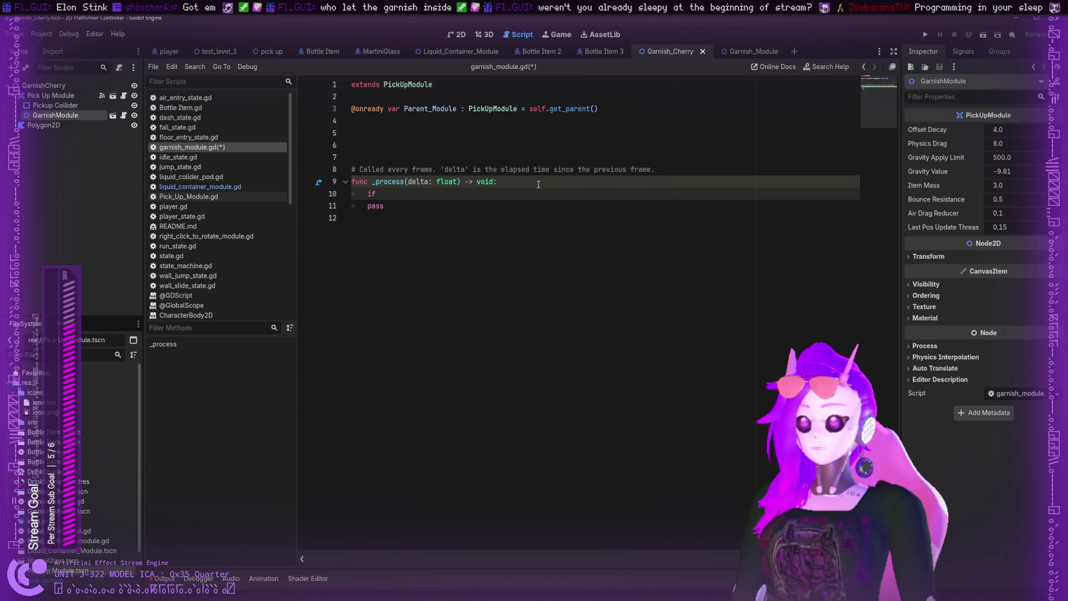
text(Pick)
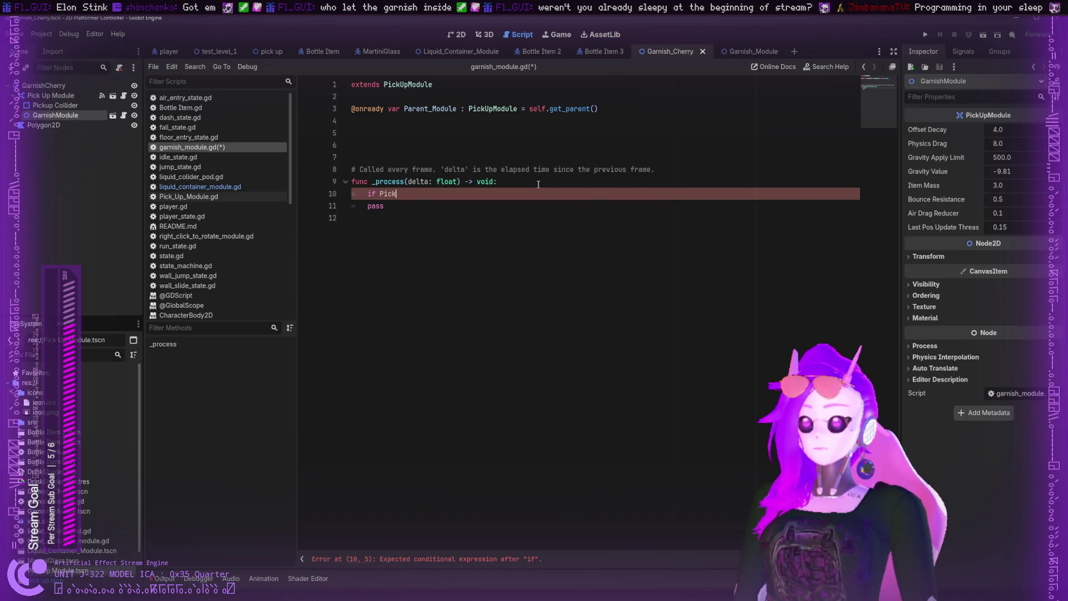
key(BackSpace)
key(BackSpace)
key(BackSpace)
text(arent)
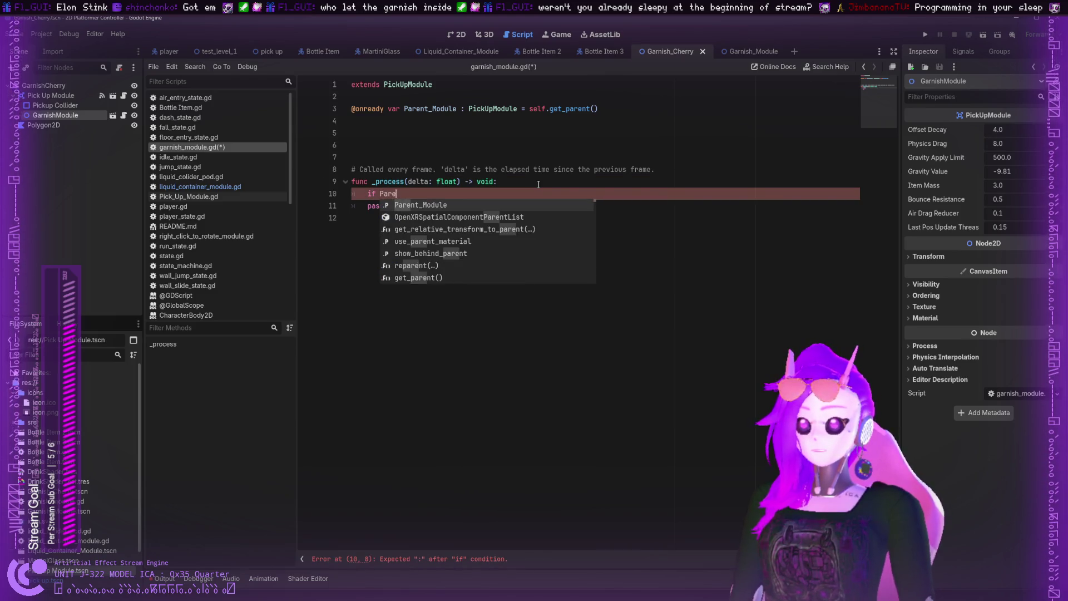
key(Return)
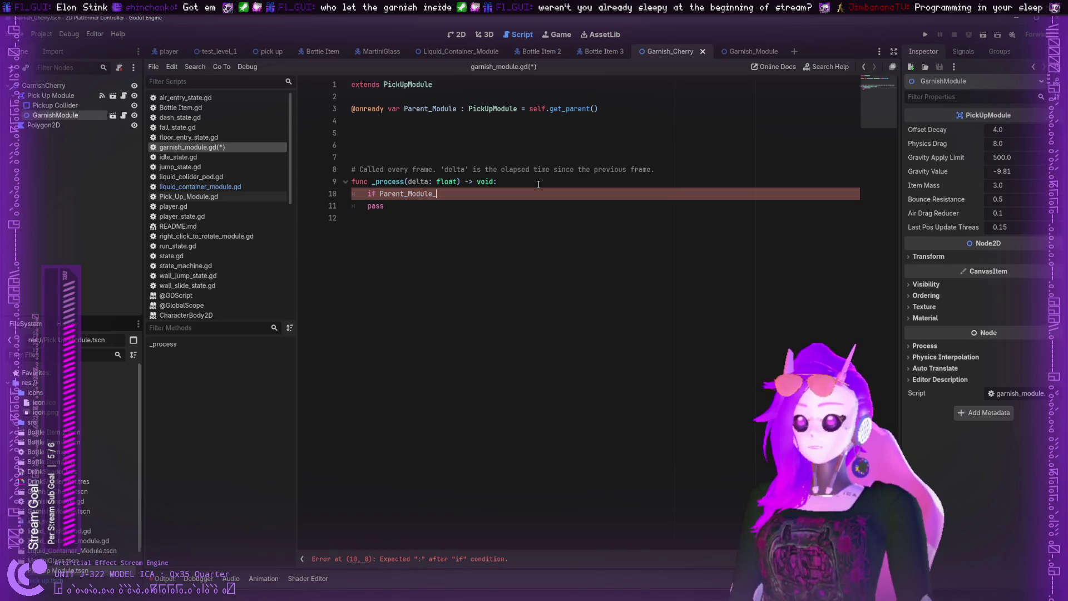
text(.)
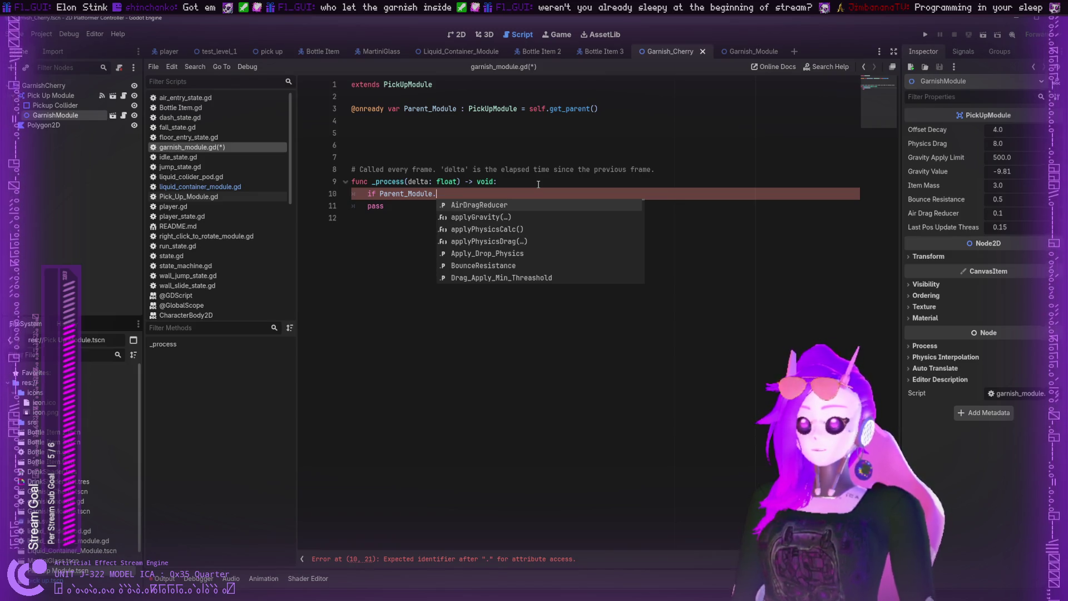
text(collisio)
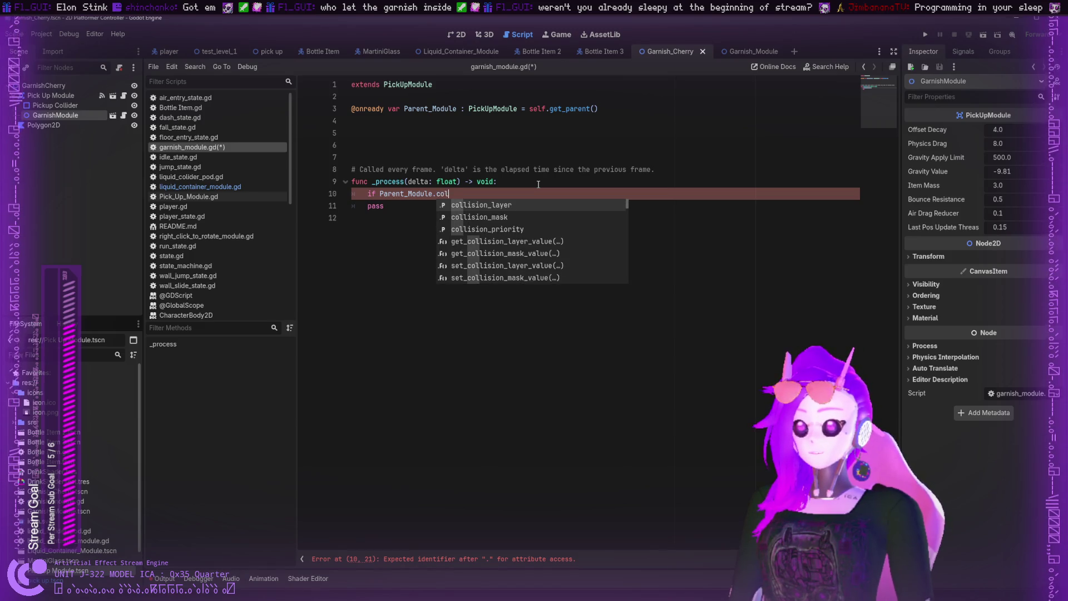
text(n)
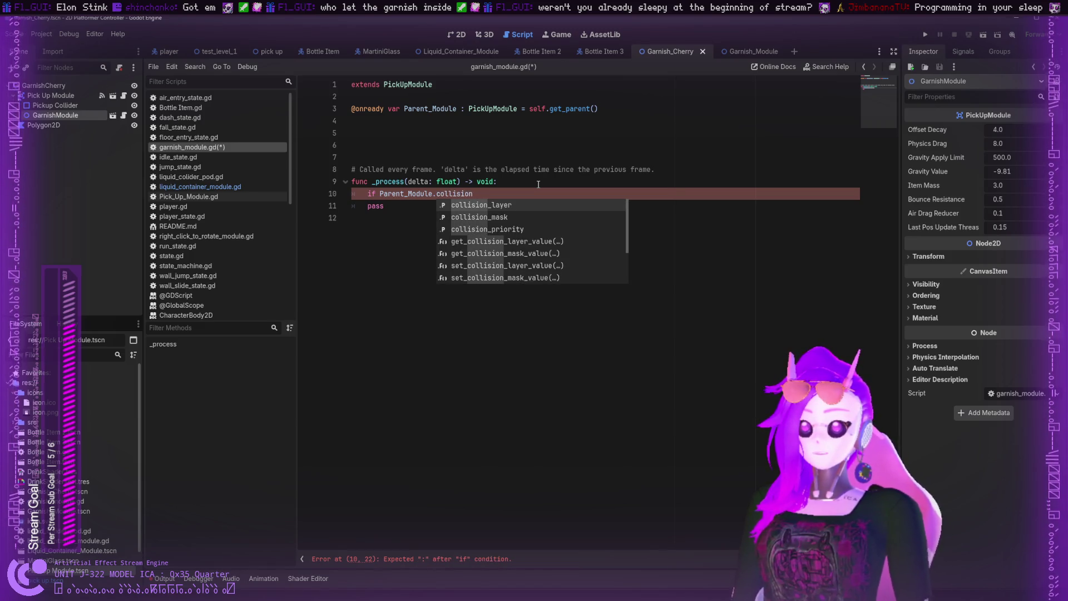
key(BackSpace)
key(BackSpace)
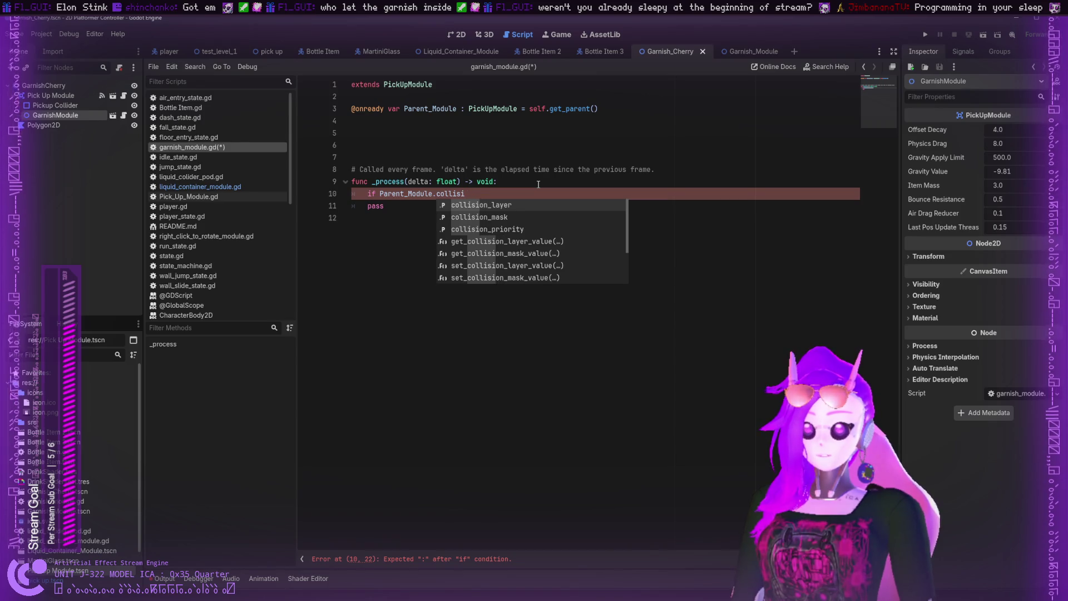
key(BackSpace)
key(BackSpace)
key(BackSpace)
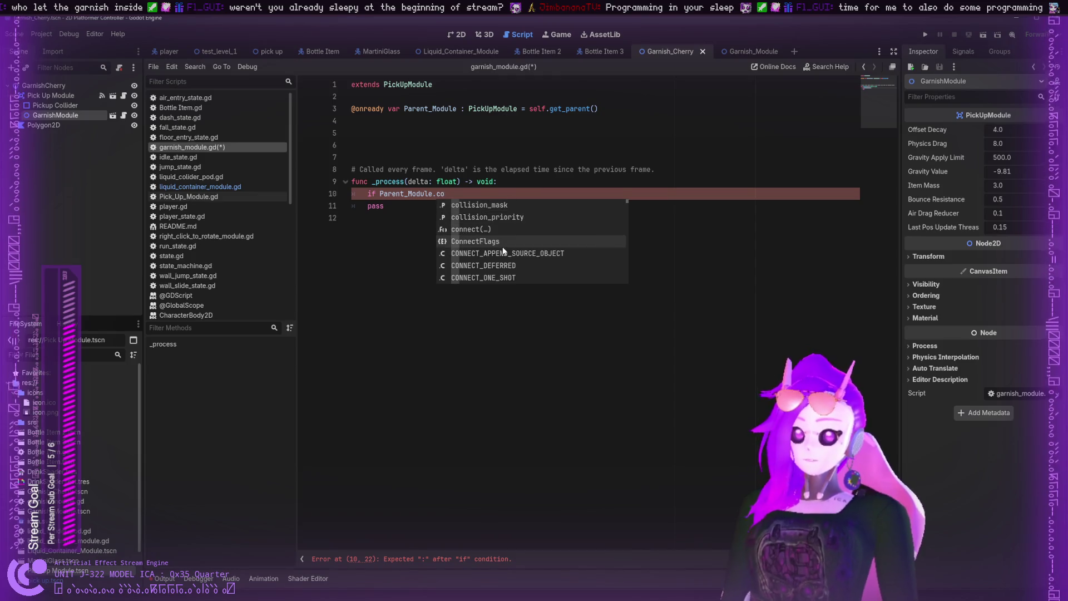
- Delete the unfinished 'Parent_Module.co' condition, leaving a bare if
scroll(503, 246, down, 5)
scroll(502, 248, up, 4)
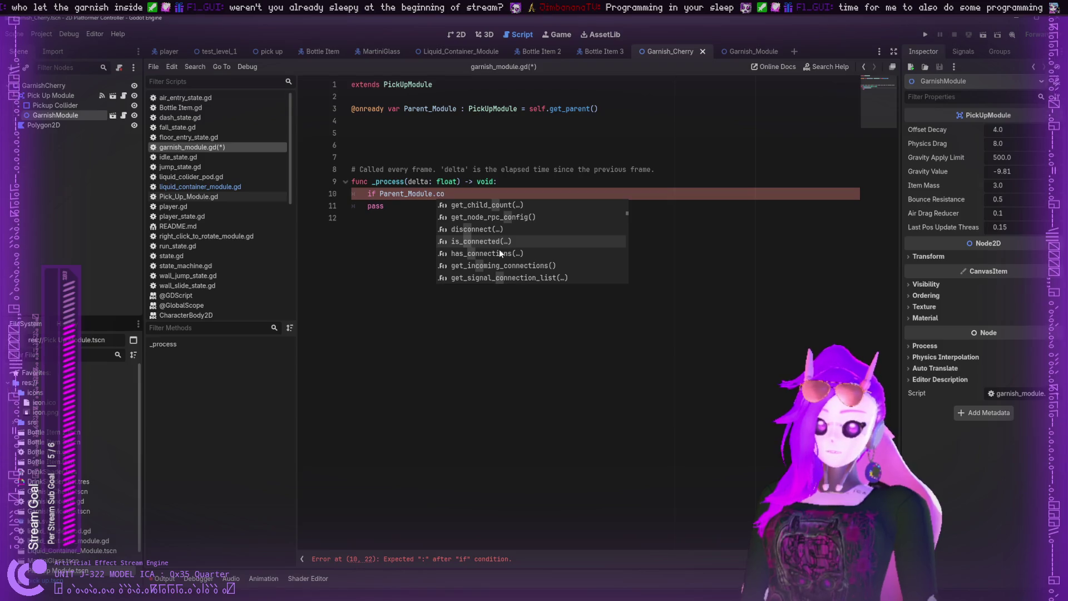
scroll(500, 252, down, 3)
scroll(582, 223, down, 6)
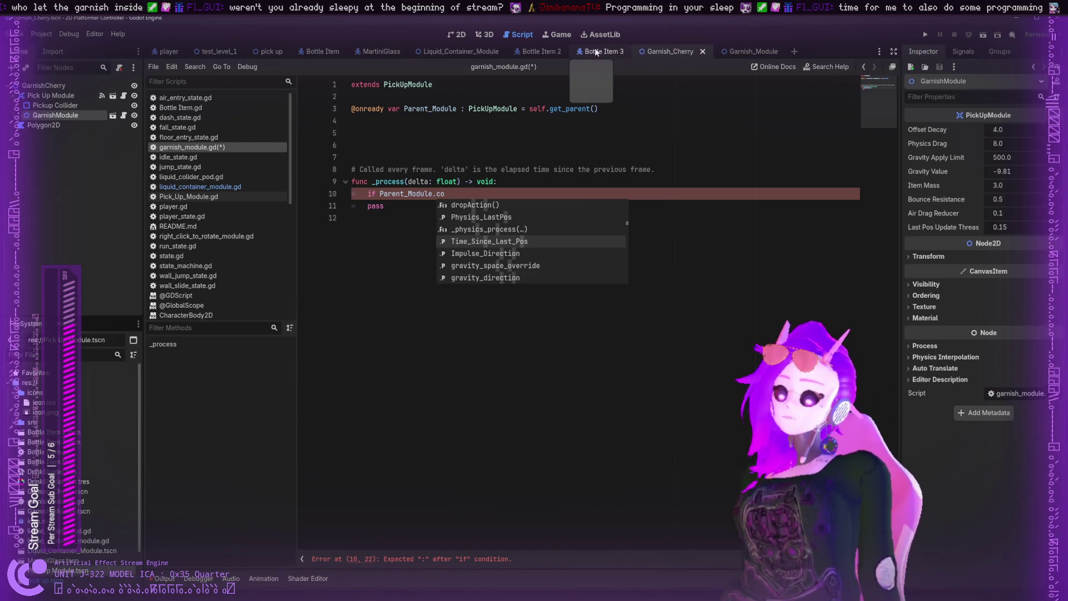
drag(445, 195, 380, 190)
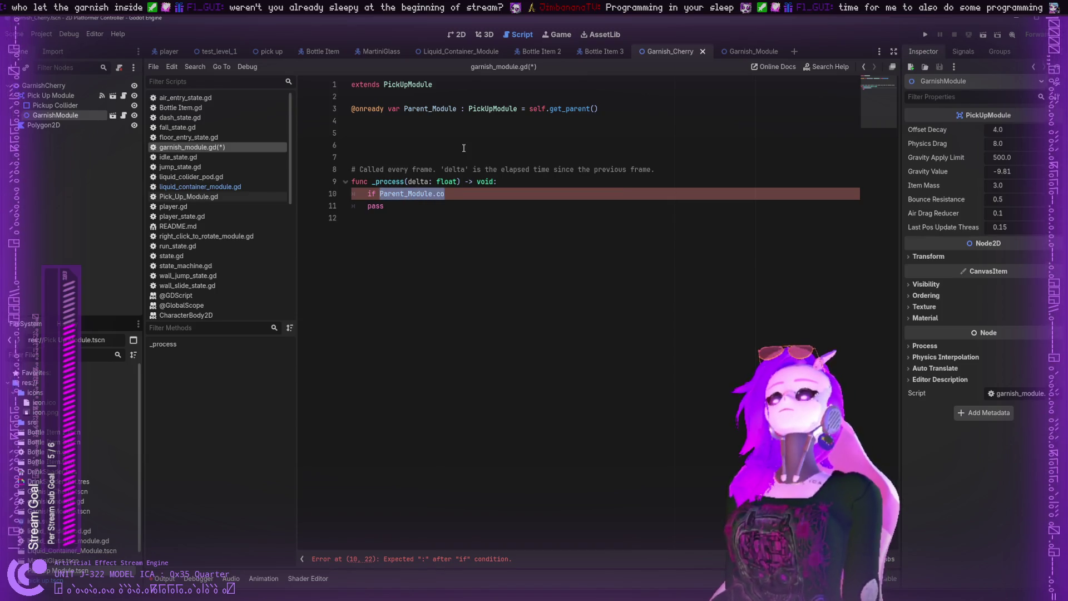
key(BackSpace)
click(688, 120)
click(670, 107)
key(Return)
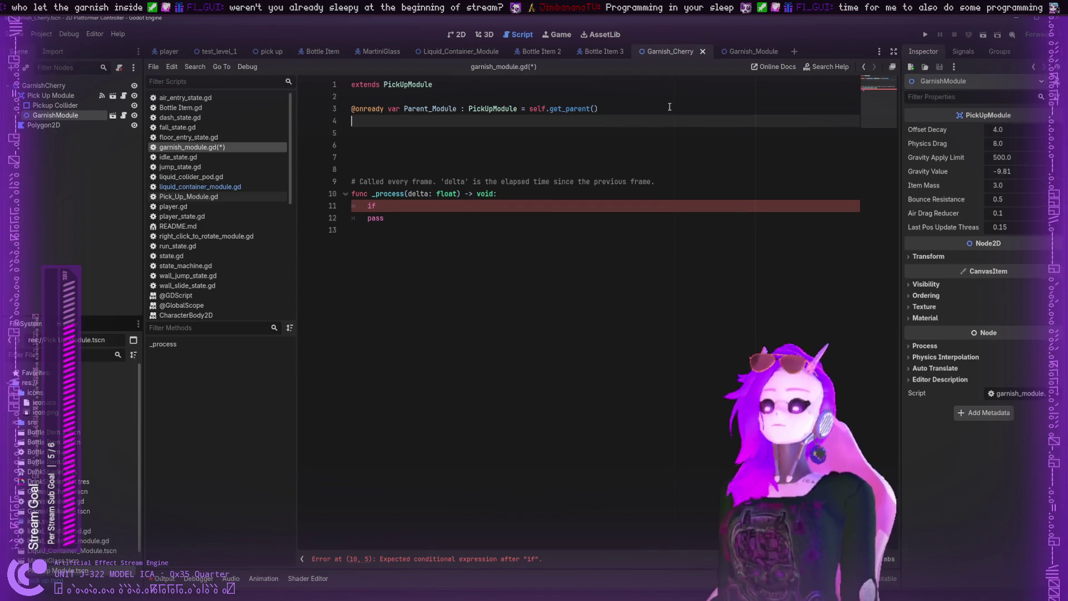
text(@onreadyu)
key(BackSpace)
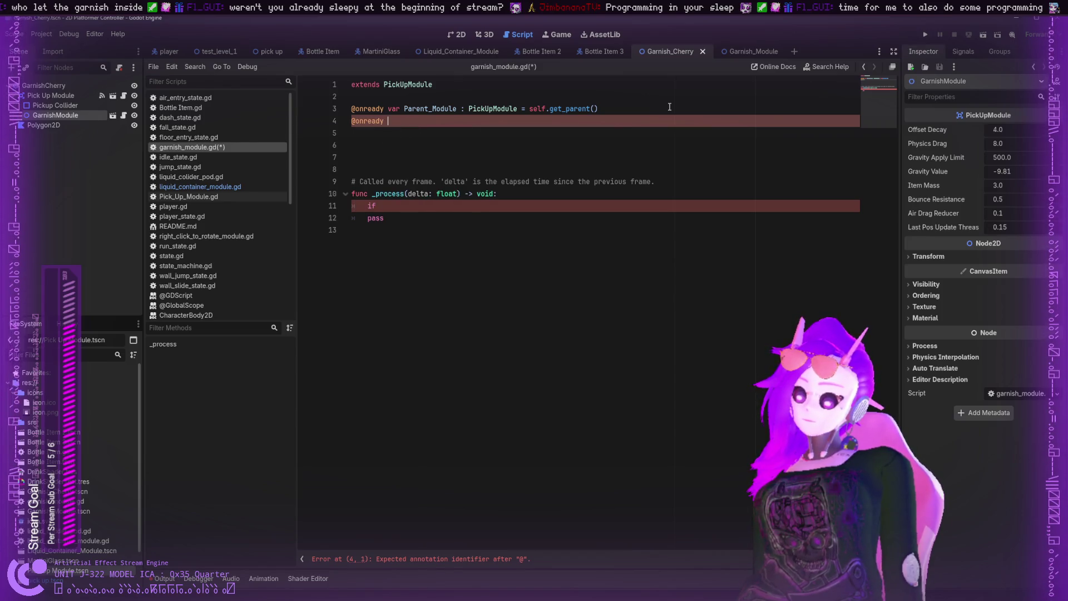
text(var)
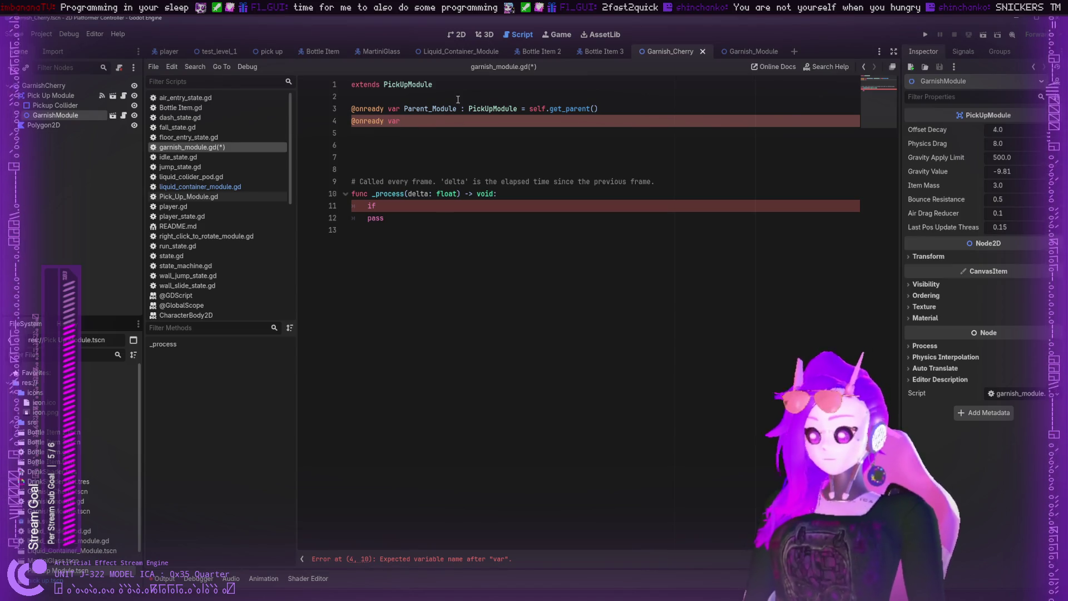
- Complete the declaration as 'Attached : Node2D', correcting the type name typos
text(Attache)
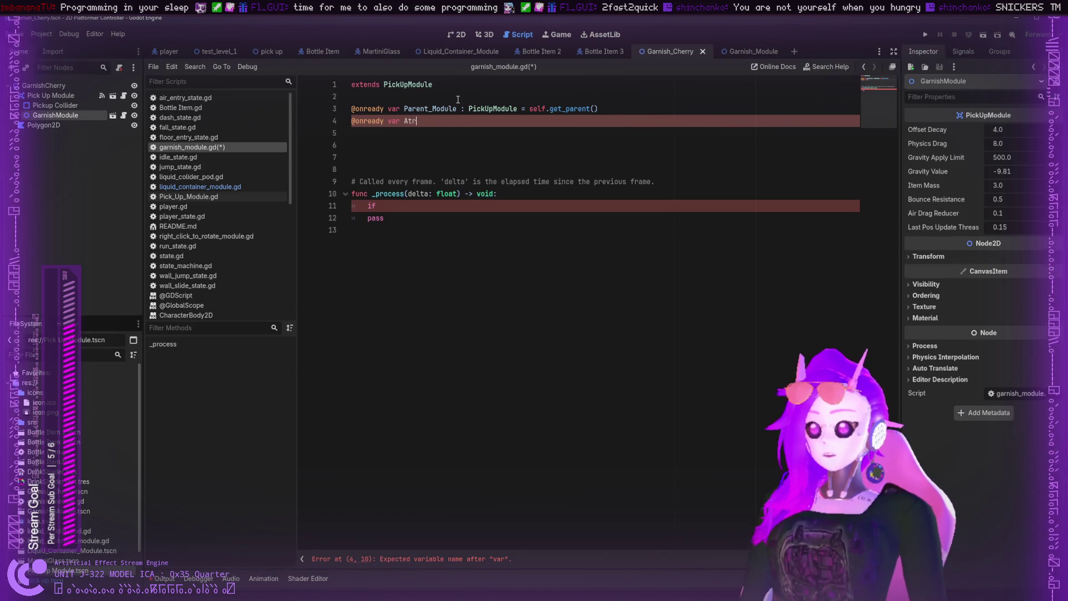
text(d)
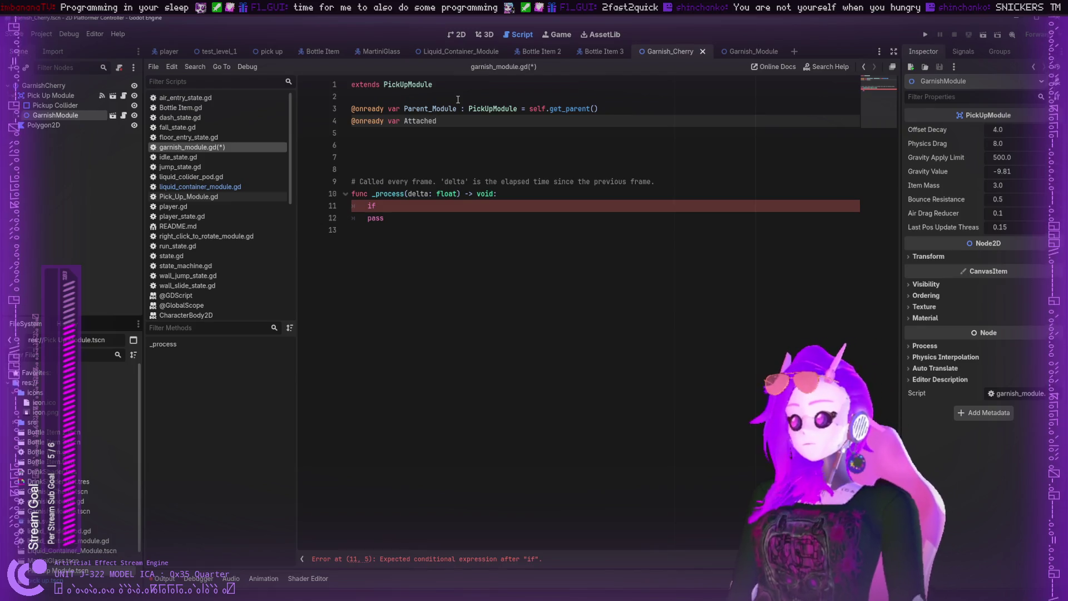
text(=)
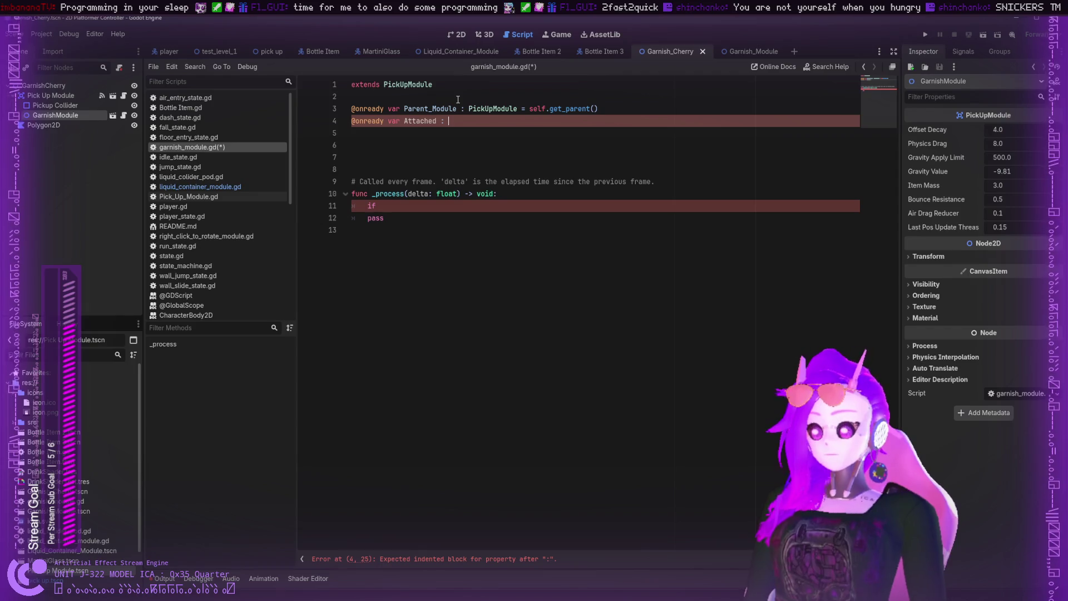
text(2DNode)
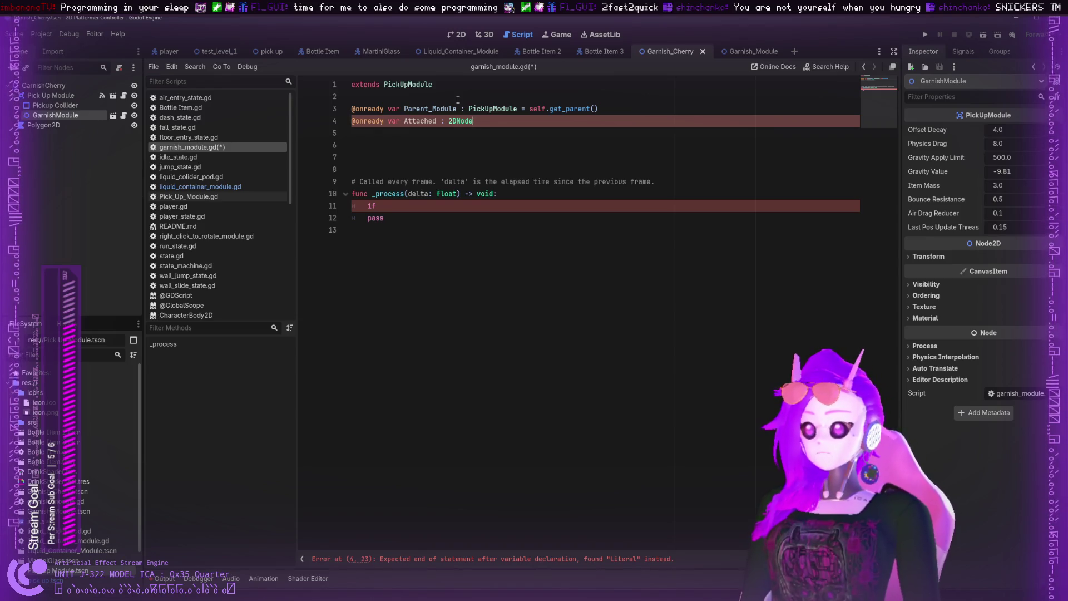
key(Return)
key(BackSpace)
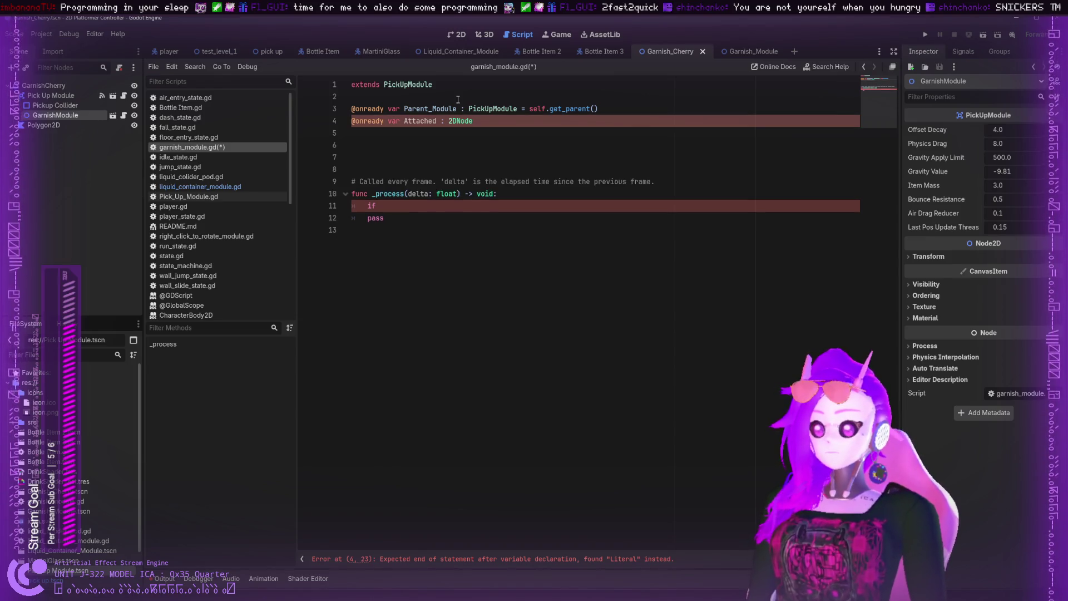
key(BackSpace)
key(BackSpace)
key(BackSpace)
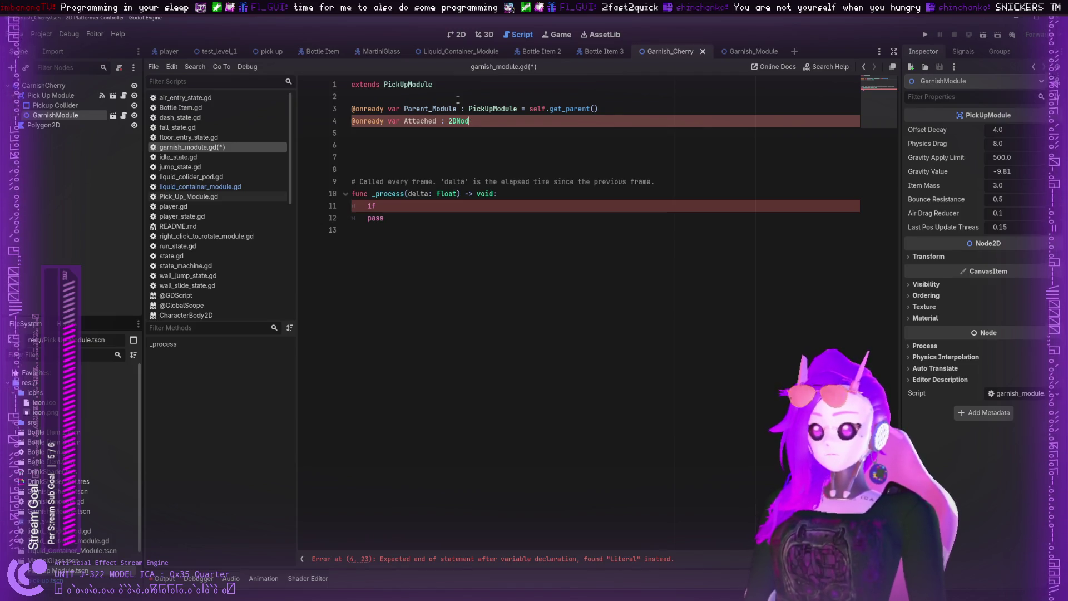
text(Noide)
key(BackSpace)
key(BackSpace)
key(BackSpace)
text(de2d)
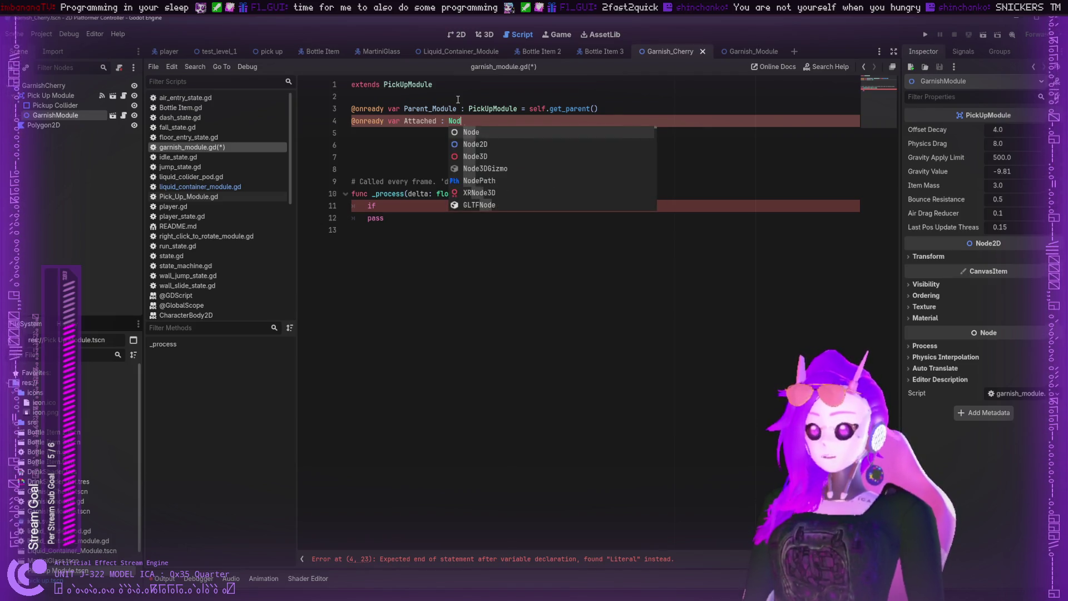
key(BackSpace)
text(D)
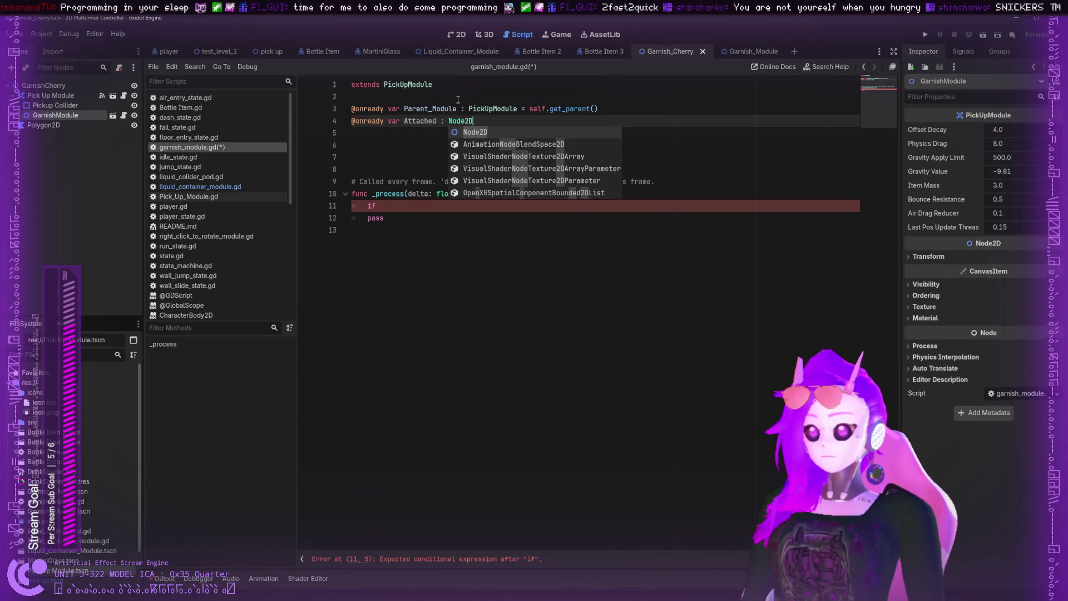
key(Return)
key(Return)
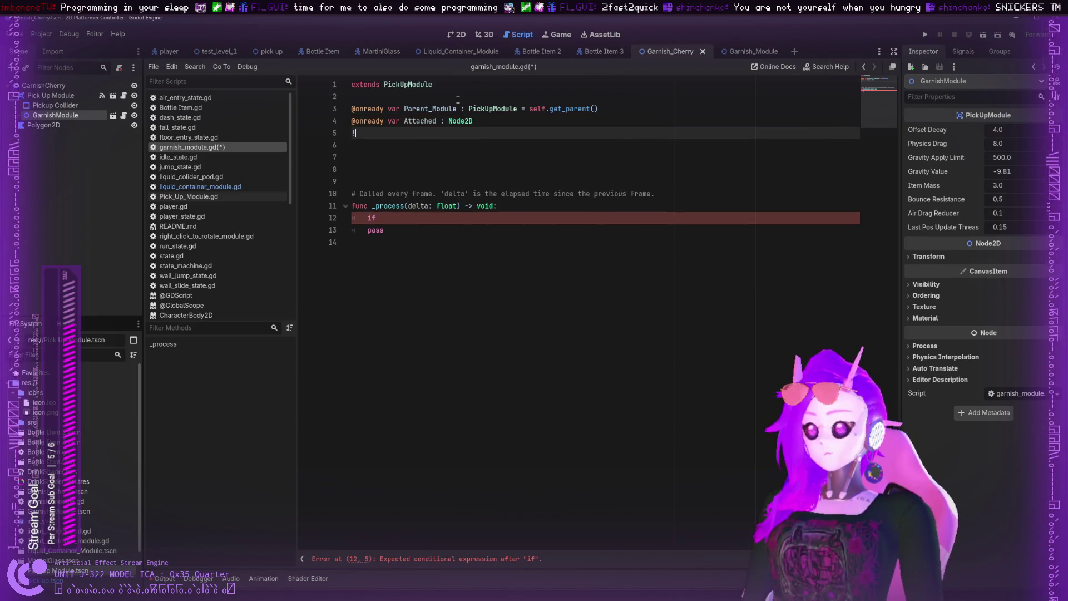
text(on)
key(Return)
text(var )
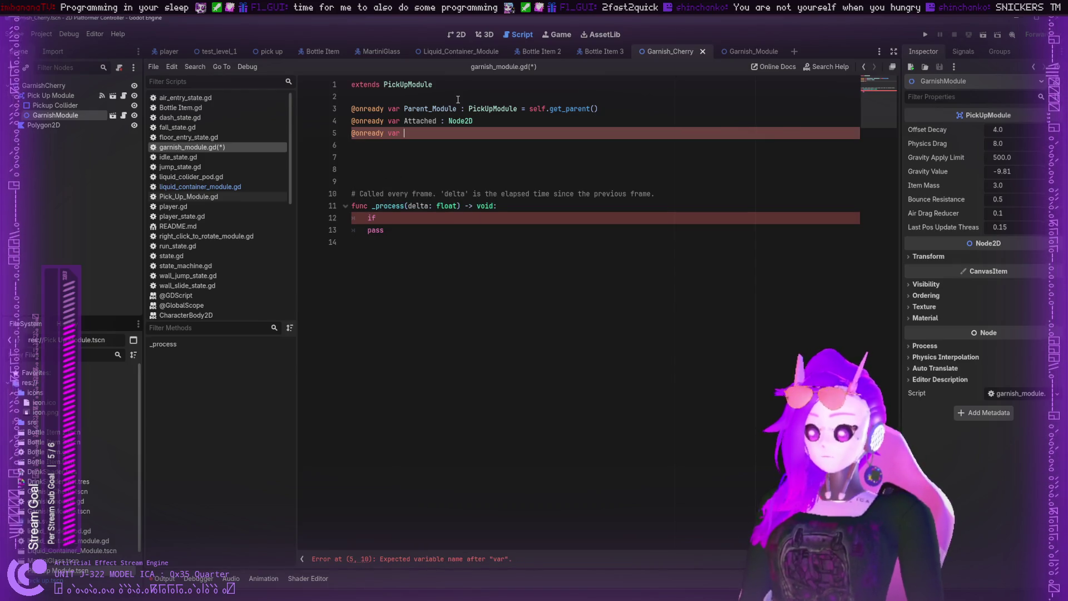
text(AttachedType :)
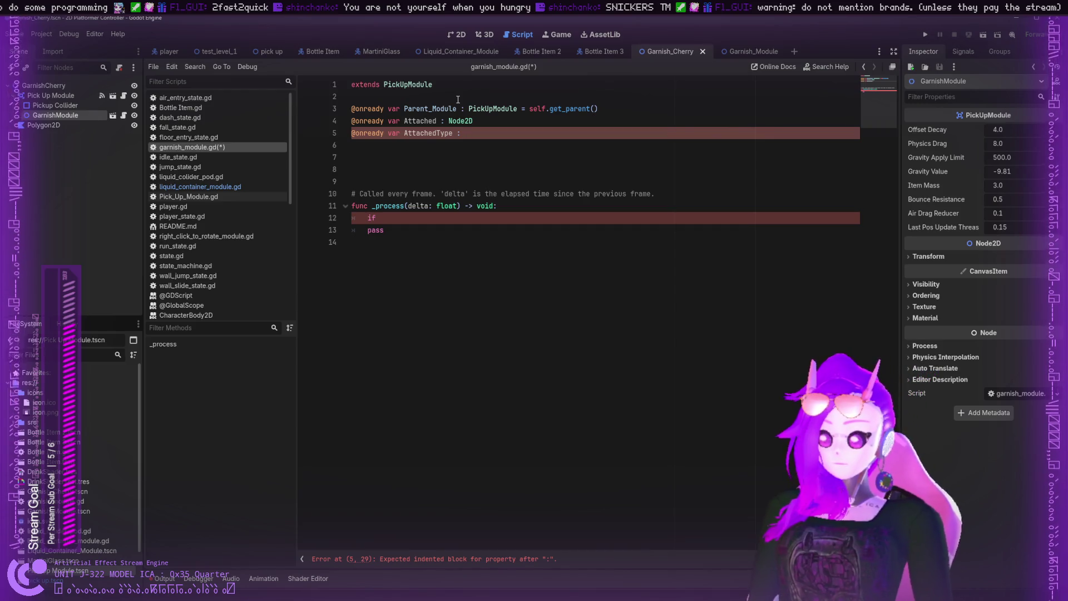
text(")
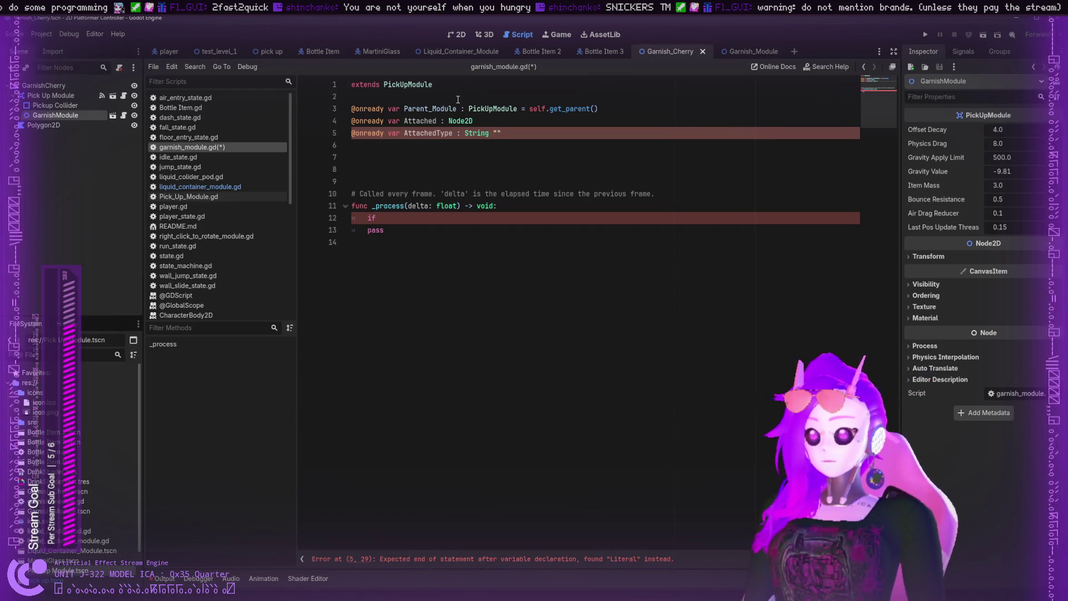
key(BackSpace)
key(BackSpace)
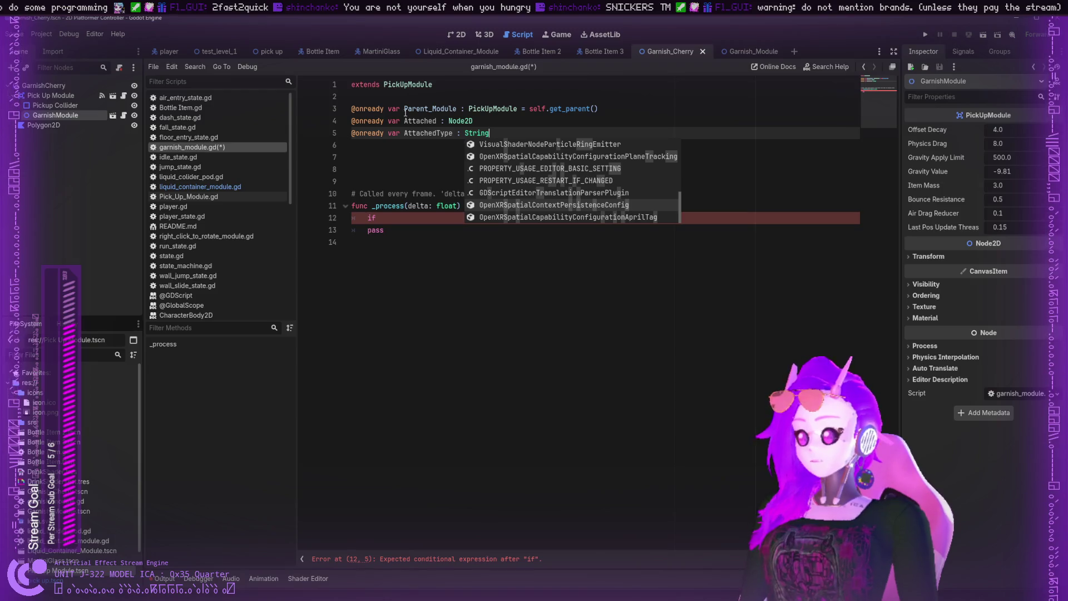
- Delete the dangling if line from _process
click(477, 127)
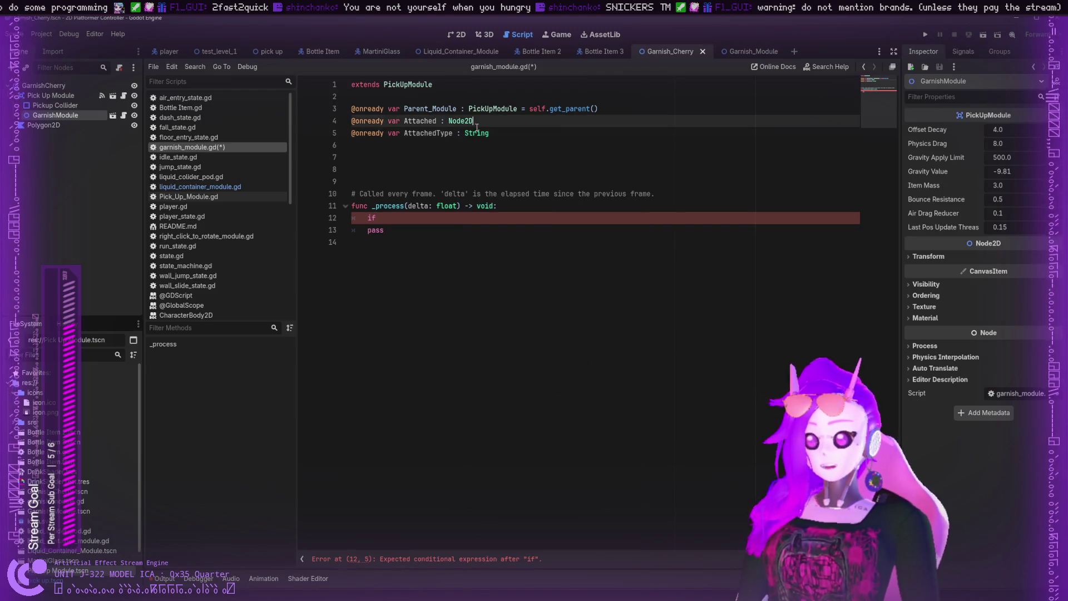
mouse_move(389, 218)
mouse_down()
mouse_move(346, 206)
mouse_move(345, 219)
mouse_up()
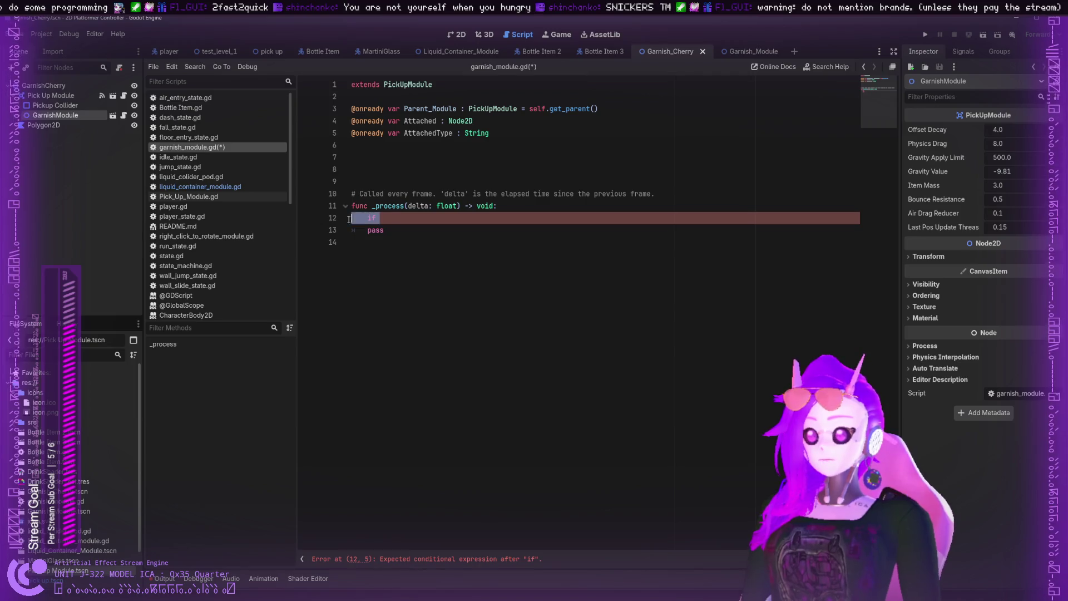
key(BackSpace)
key(BackSpace)
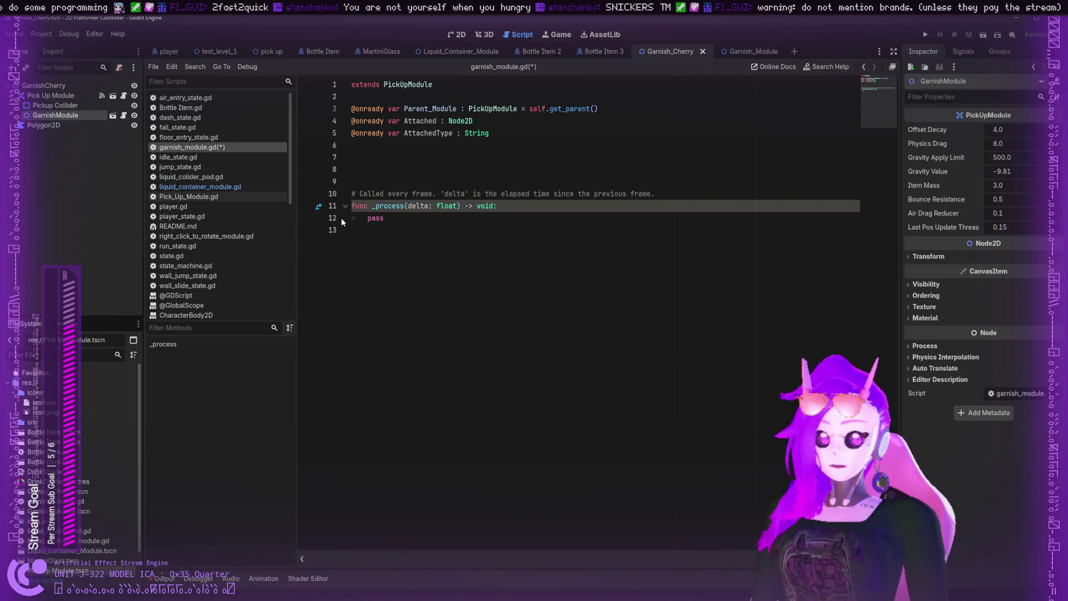
click(481, 120)
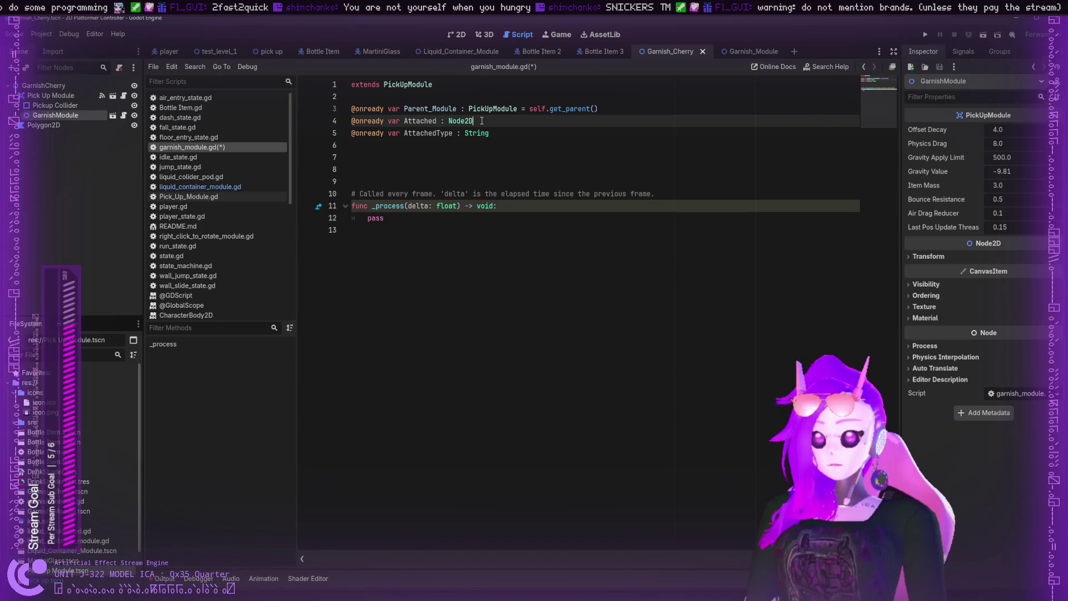
click(967, 50)
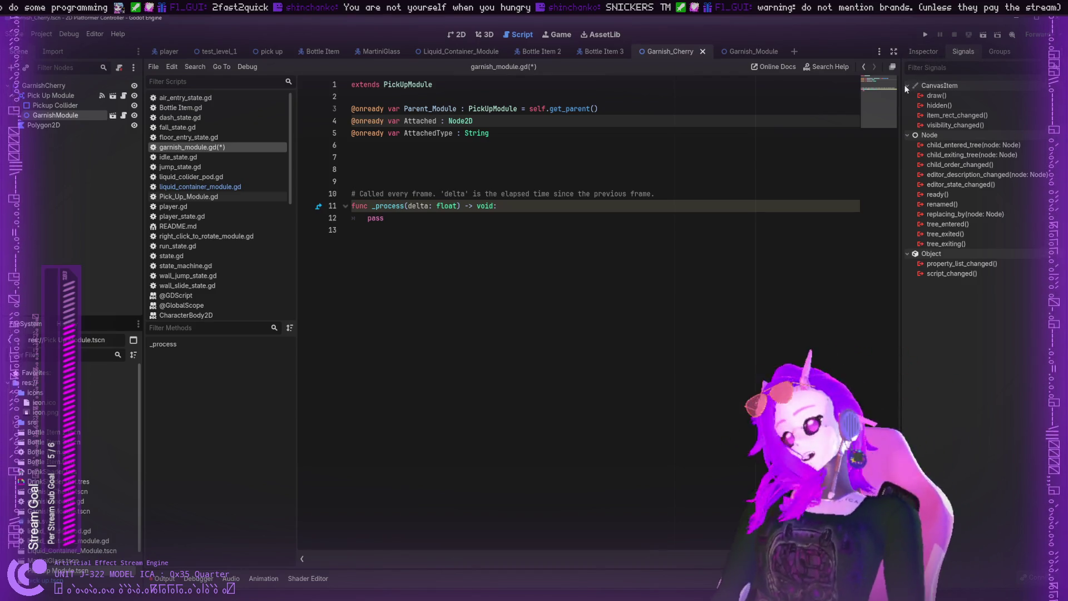
- Select Pick Up Module to list its connected mouse_entered and mouse_exited signals
click(62, 99)
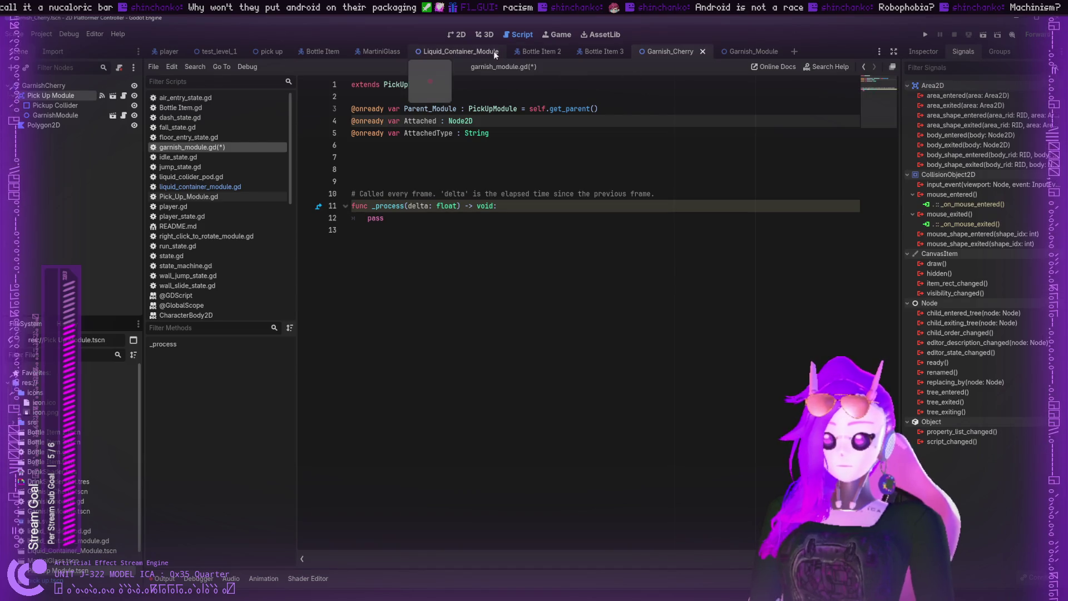
- Look over the MartiniGlass scene's root node and the Garnish_Module scene
click(377, 54)
click(84, 85)
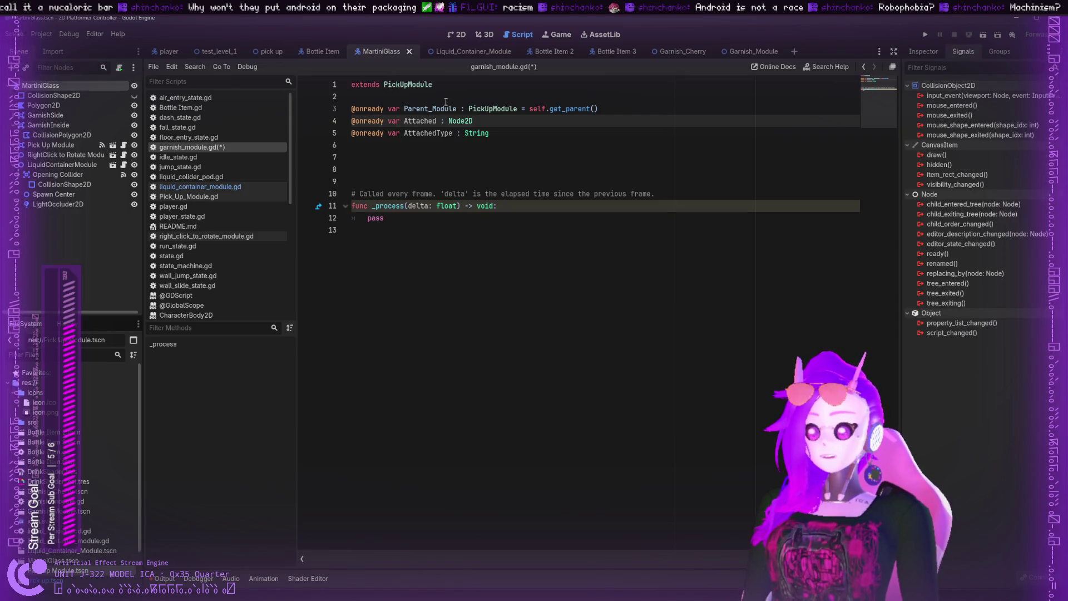
click(730, 50)
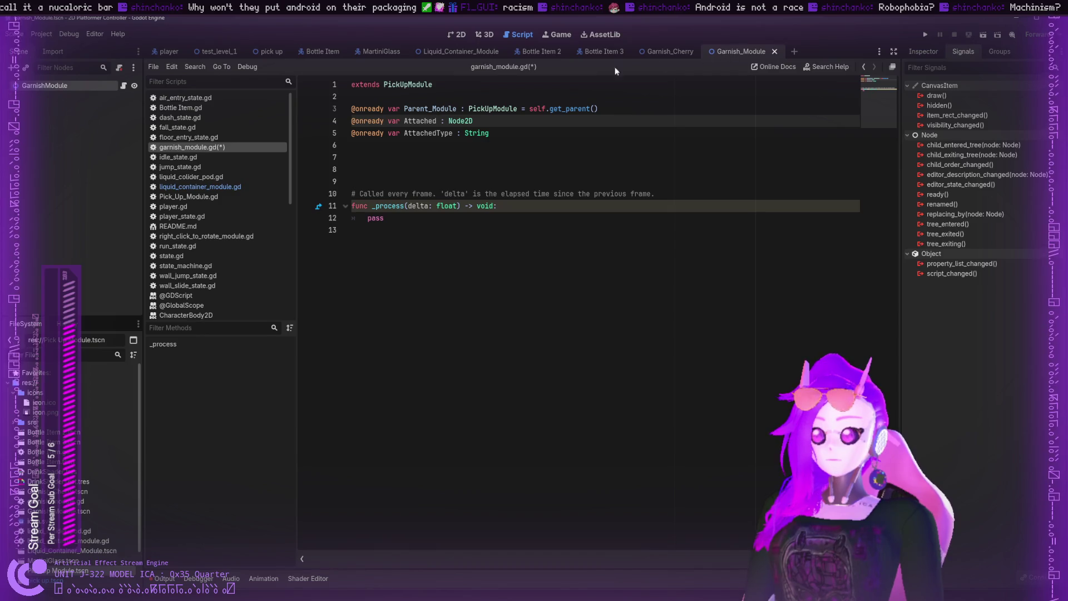
- Return to Garnish_Cherry and show the GarnishCherry root's properties in the Inspector
click(667, 50)
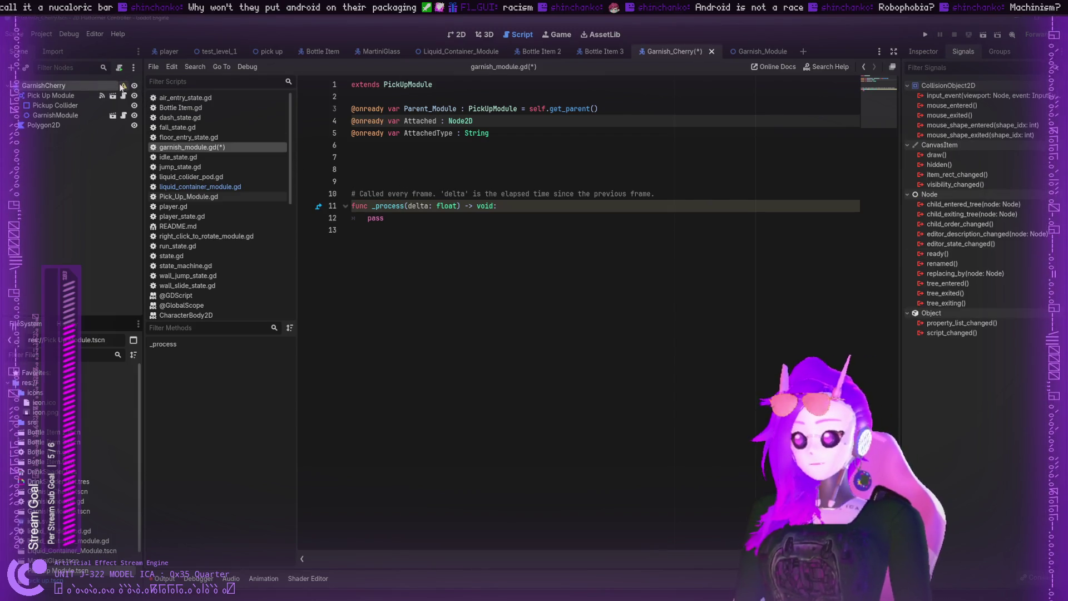
click(82, 94)
click(79, 88)
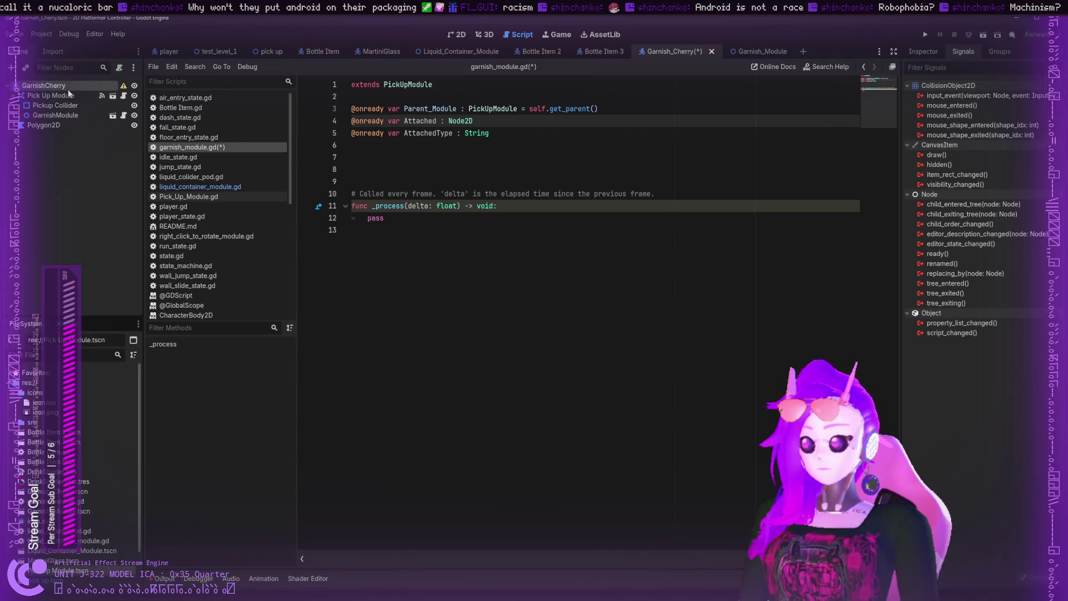
click(926, 50)
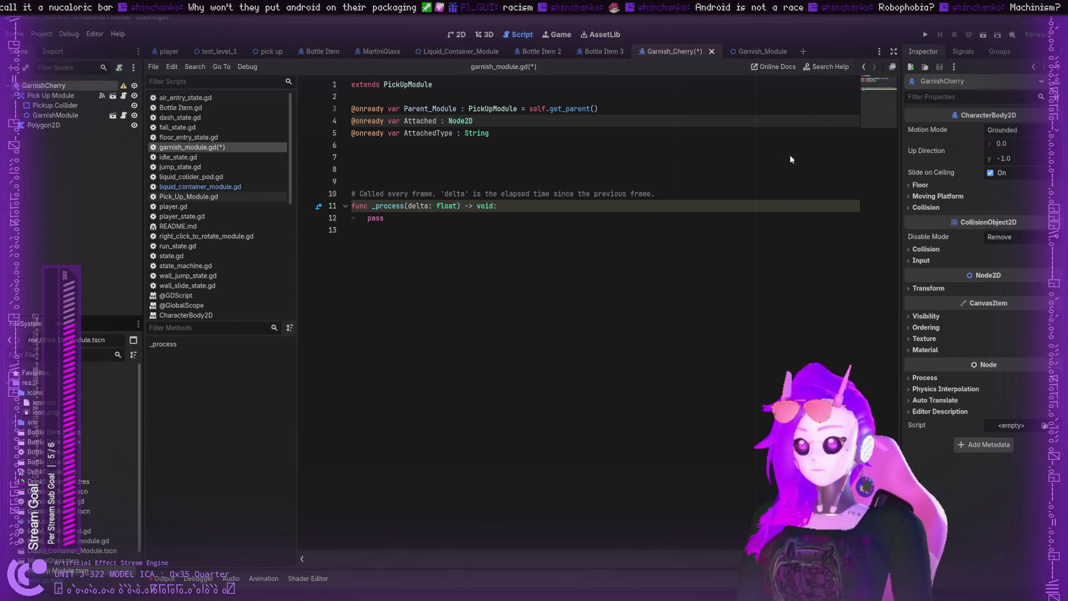
- Duplicate Pickup Collider under GarnishCherry and rename the copy 'Phys Collider'
click(45, 105)
mouse_move(45, 105)
mouse_down()
mouse_move(90, 165)
mouse_move(56, 159)
mouse_up()
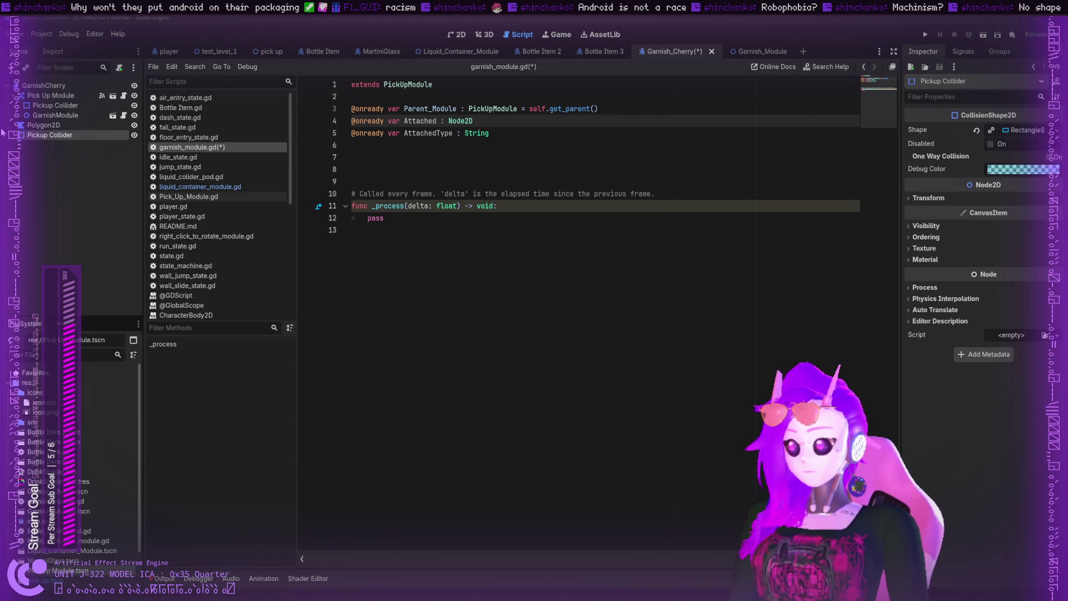
key(F2)
text(Phys Collider)
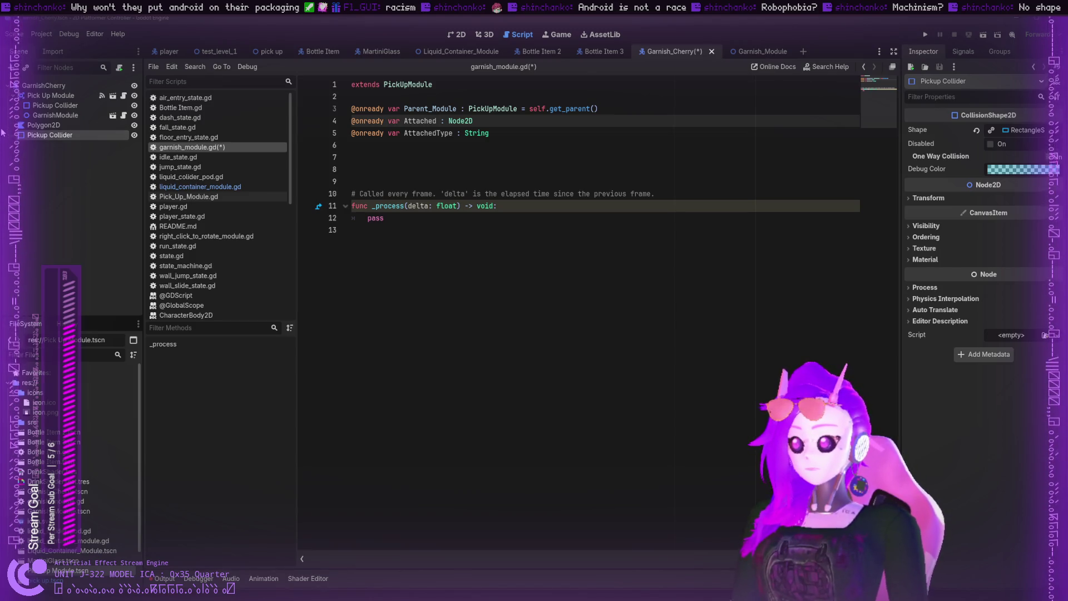
key(Return)
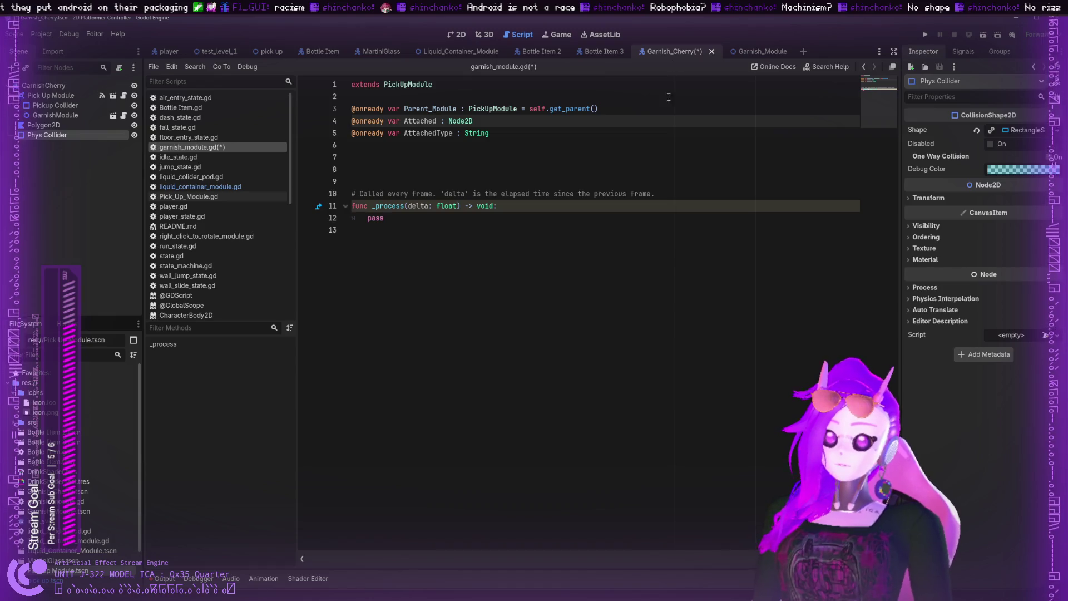
- Save the script, move GarnishCherry from collision layer 1 to layer 2, and save the scene
key(ctrl+s)
click(82, 85)
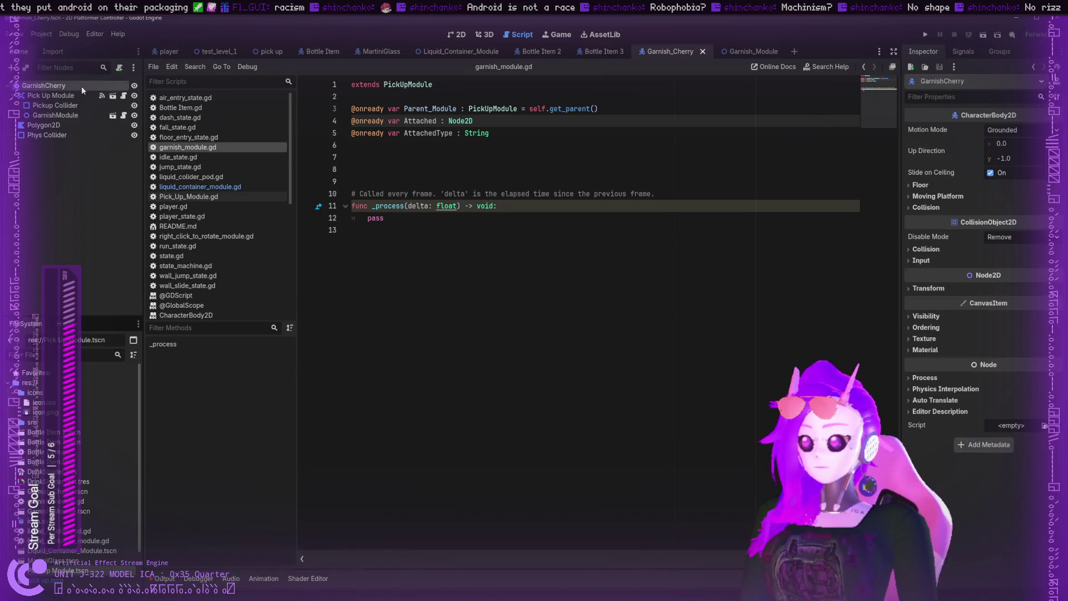
click(916, 250)
click(929, 277)
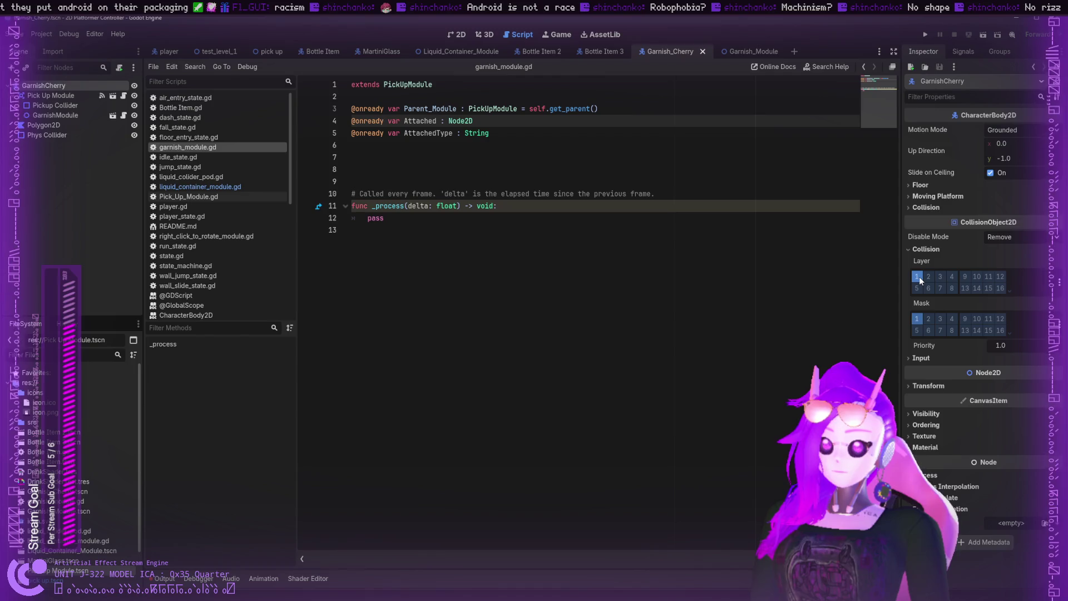
click(918, 276)
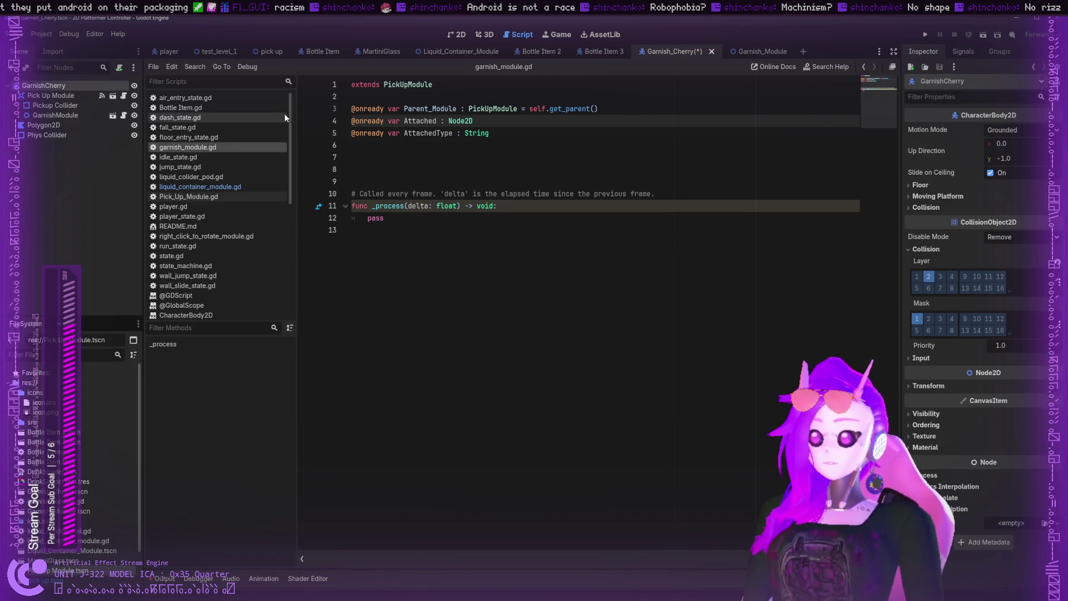
key(ctrl+s)
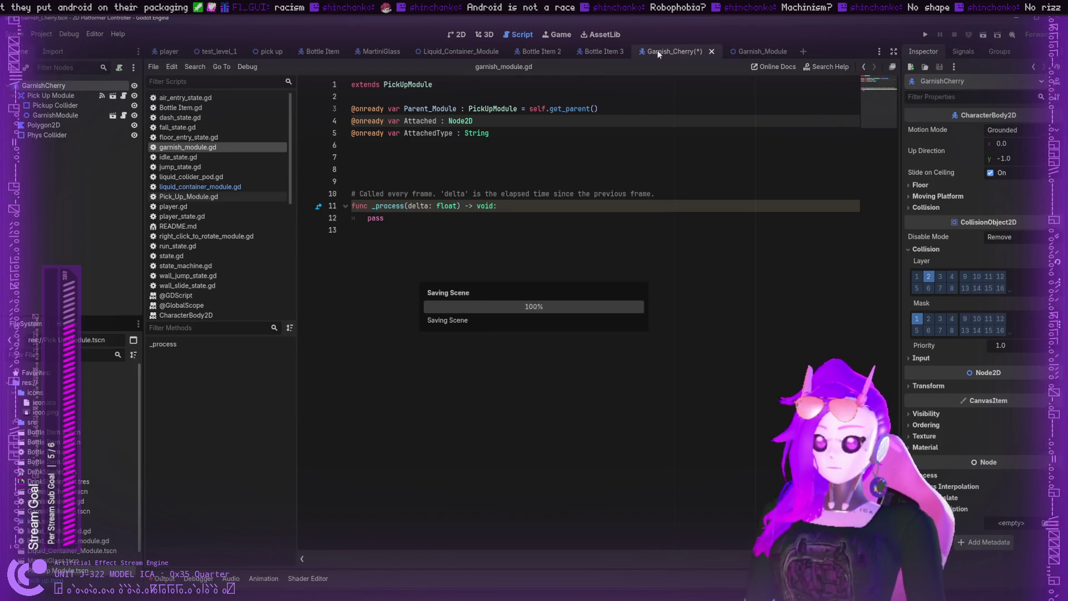
click(736, 51)
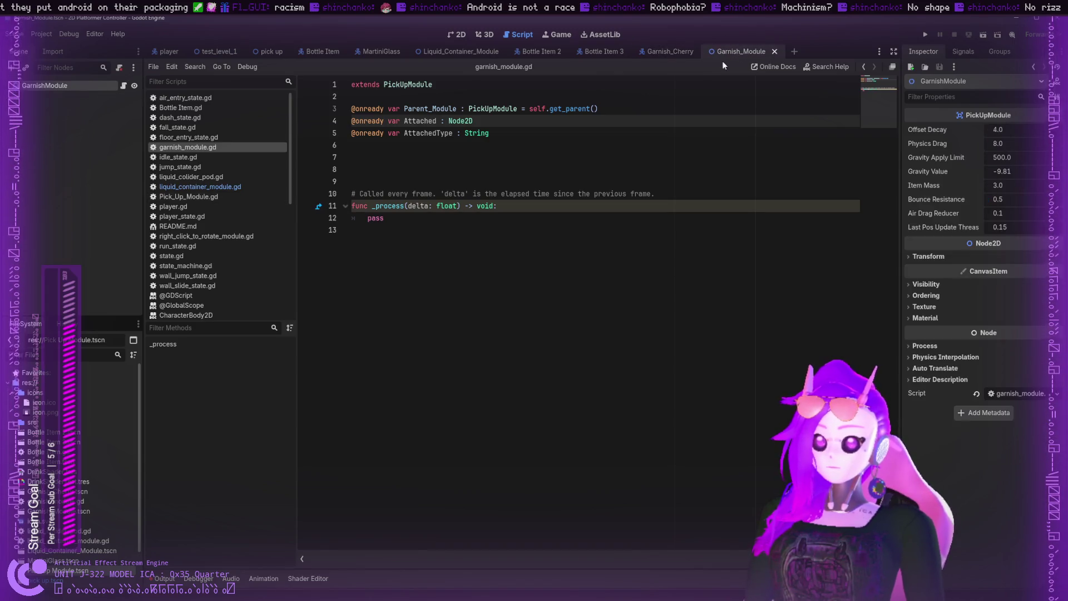
drag(489, 133, 353, 109)
click(426, 109)
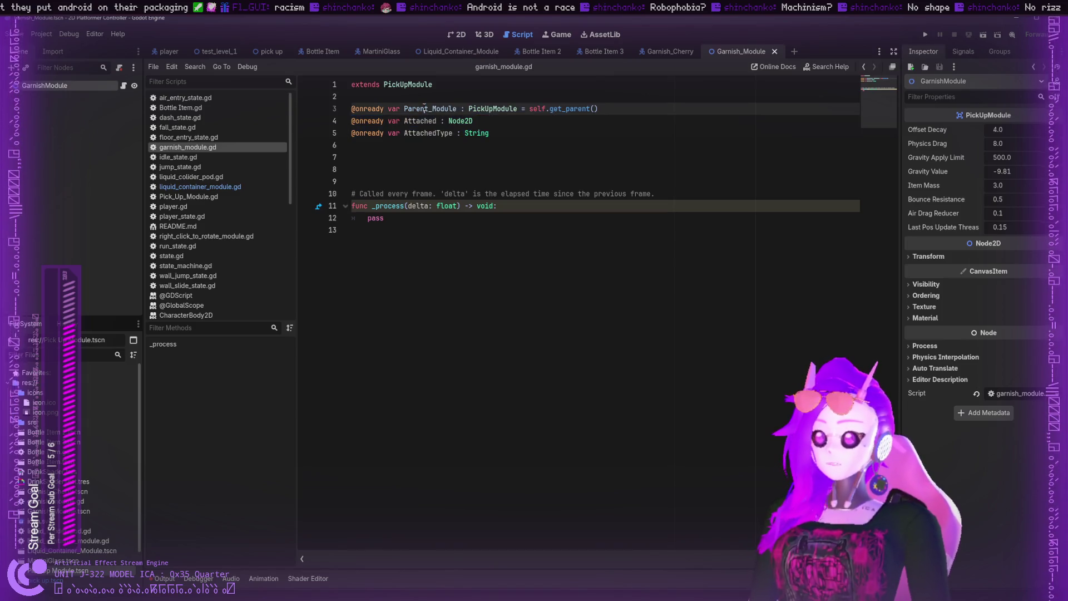
click(445, 217)
click(498, 133)
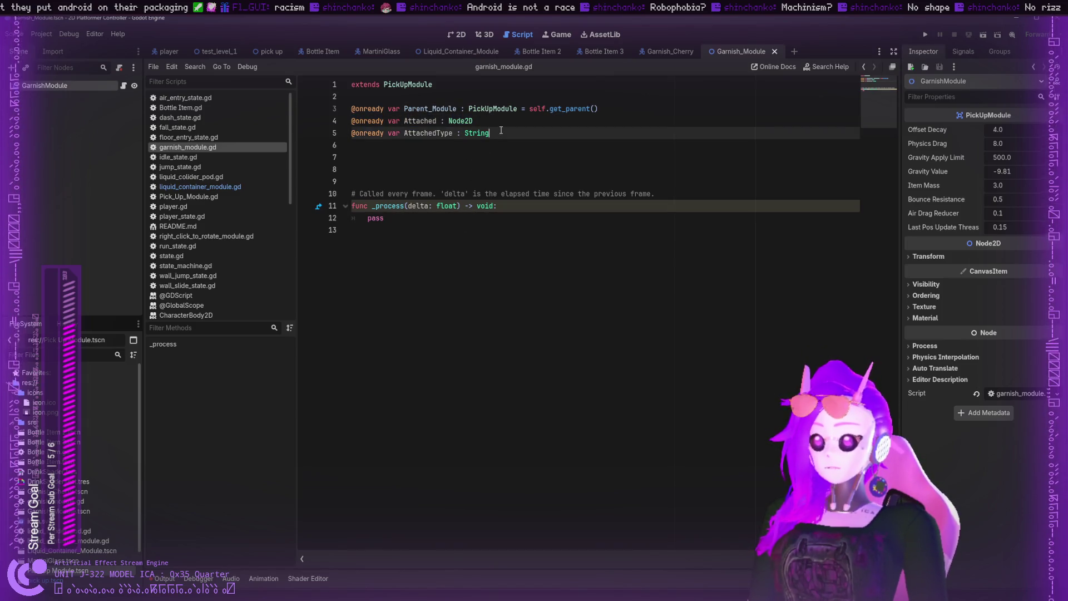
click(435, 100)
click(437, 106)
click(525, 143)
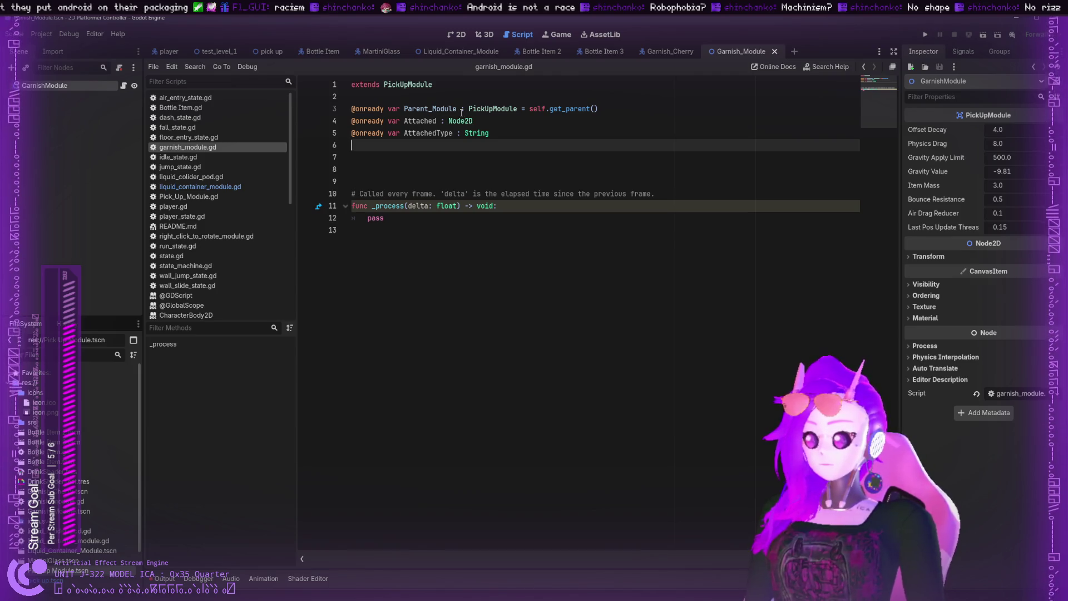
click(469, 111)
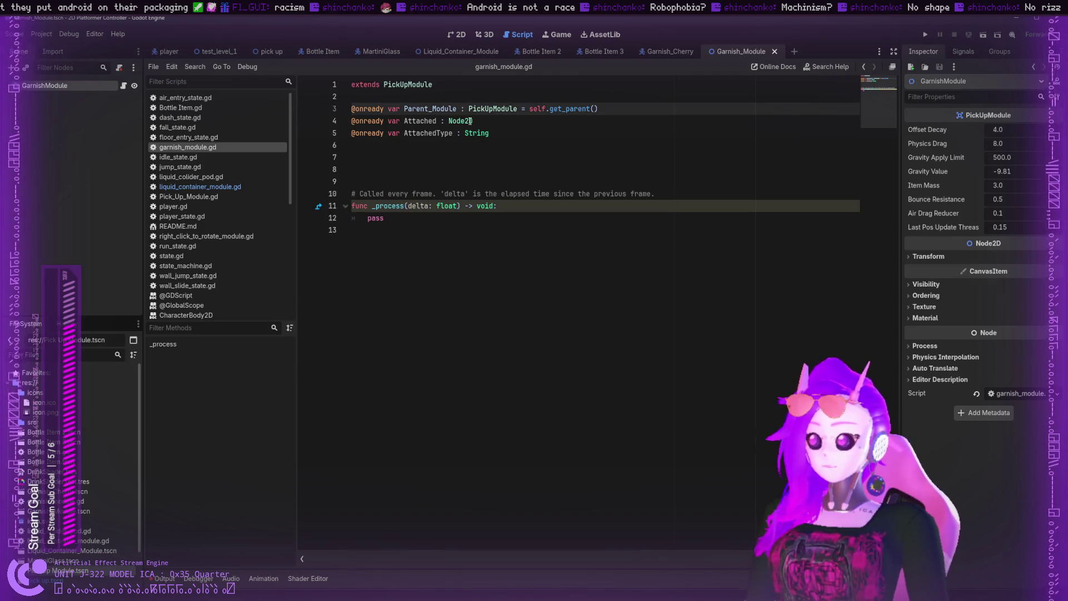
click(470, 121)
- Start a ## comment line below Attached and restore the broken Node2D type
key(Return)
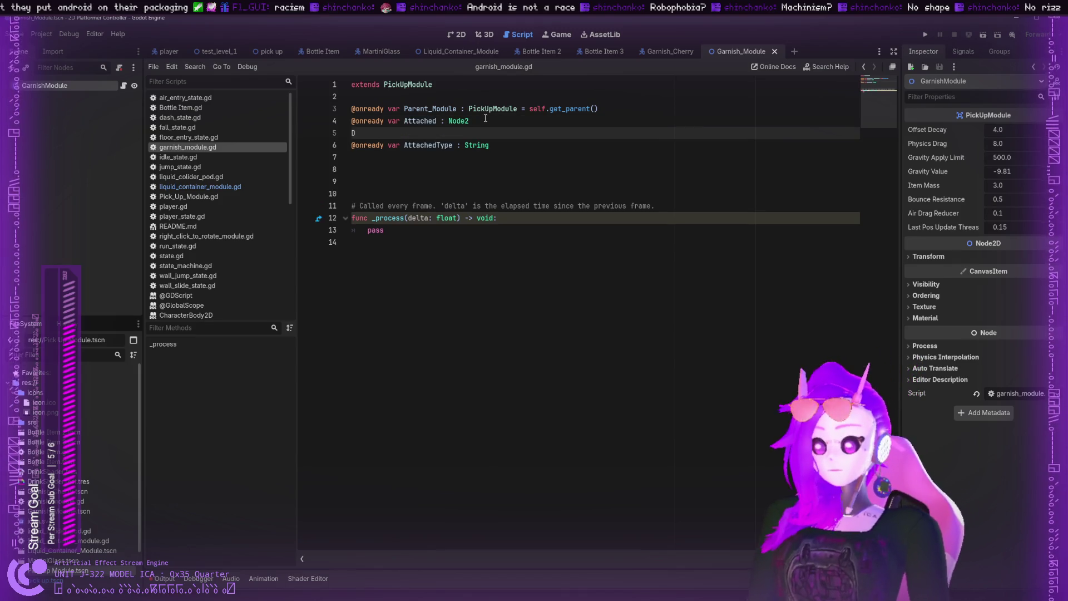
text(#)
key(Delete)
text(#)
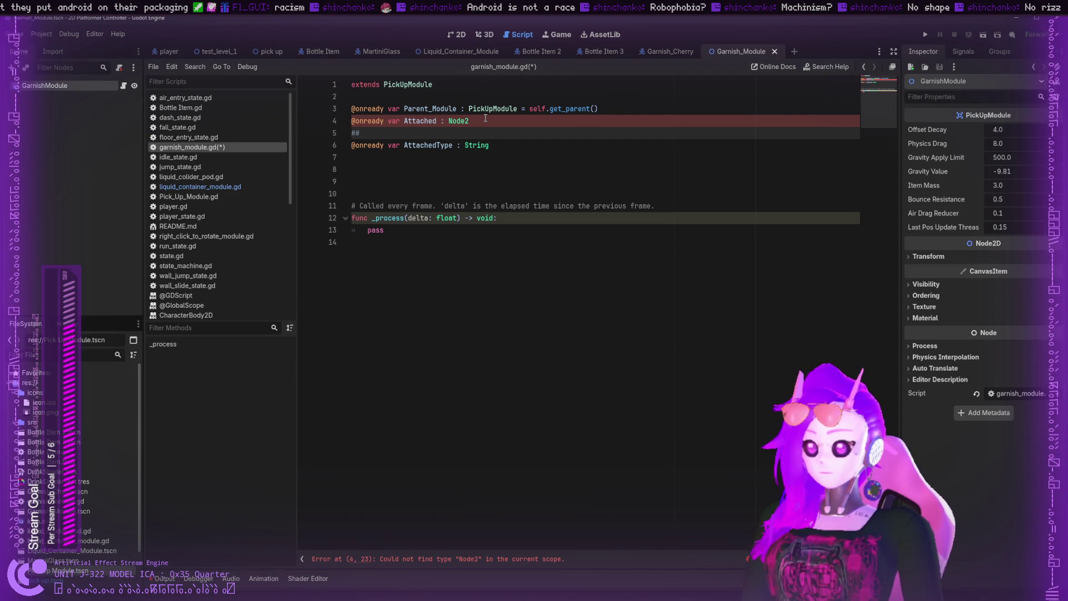
click(485, 119)
text(D)
- Write the doc comment 'Attached Type can be "inside" or "side"' above AttachedType
click(427, 132)
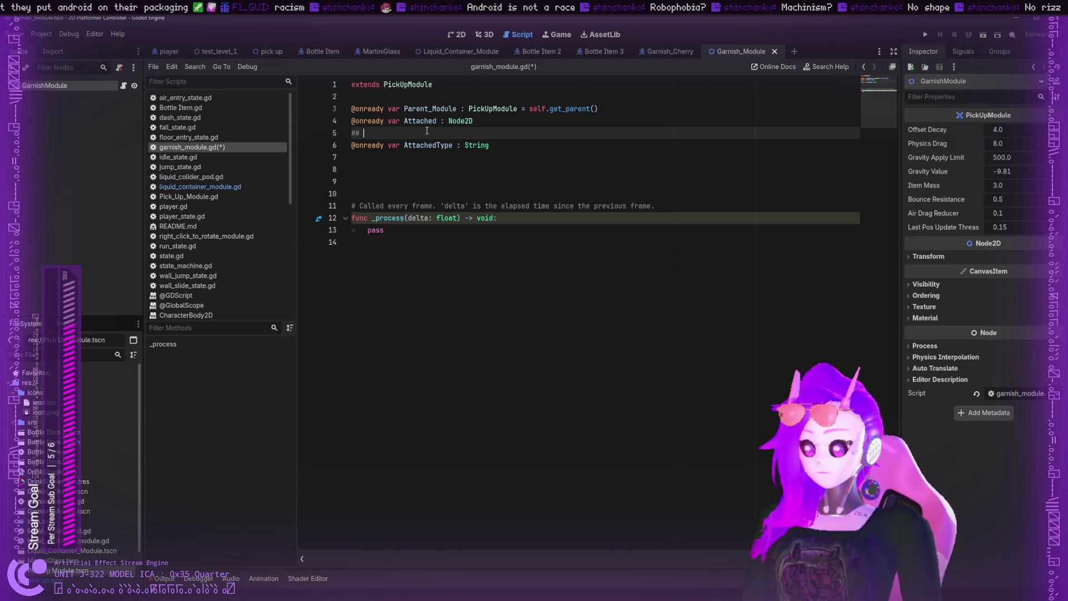
text(Attached Type can be ")
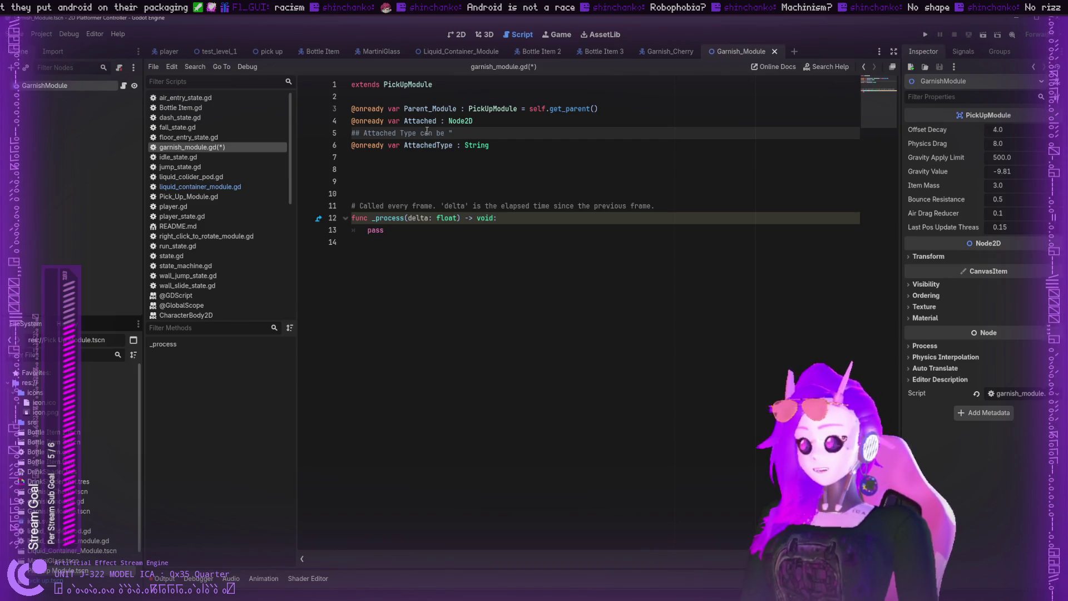
text(inside" or ":)
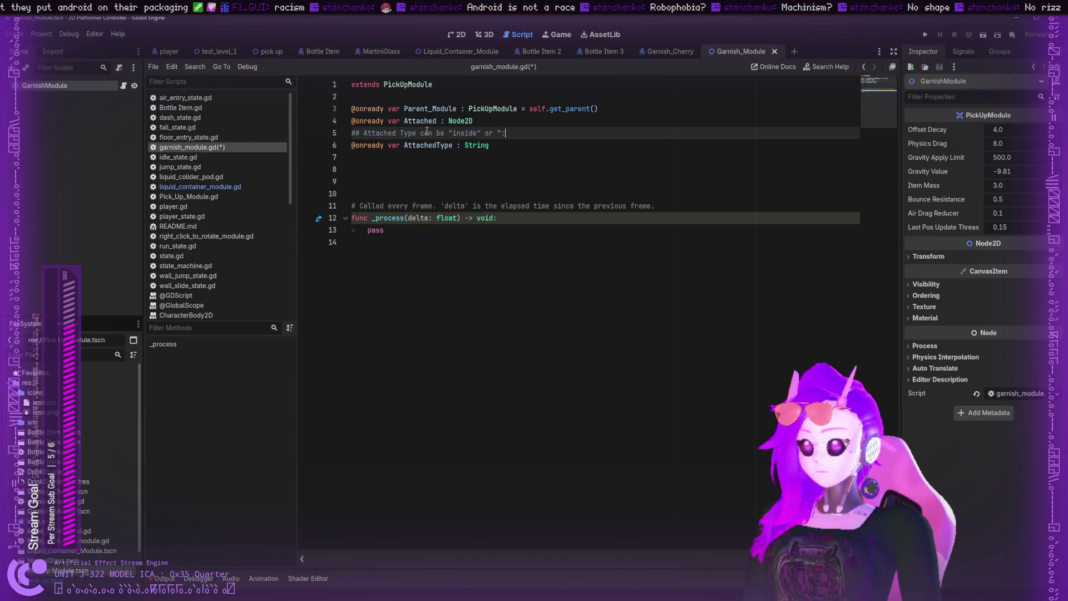
key(BackSpace)
text(side".)
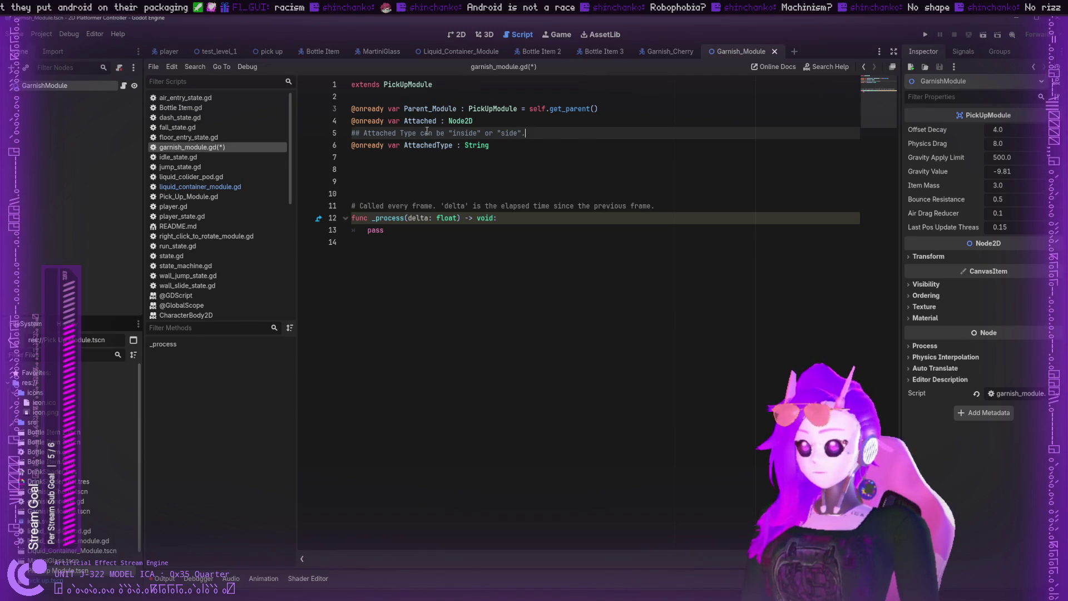
click(514, 146)
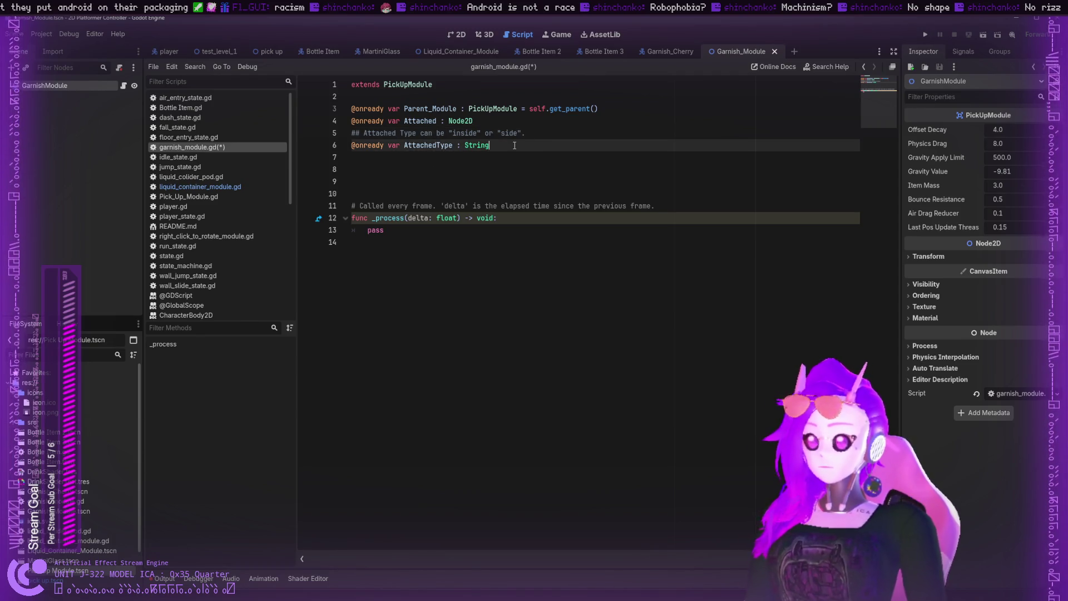
key(Return)
- Add an exported CanbeSide variable typed bool with default false
text(@expo)
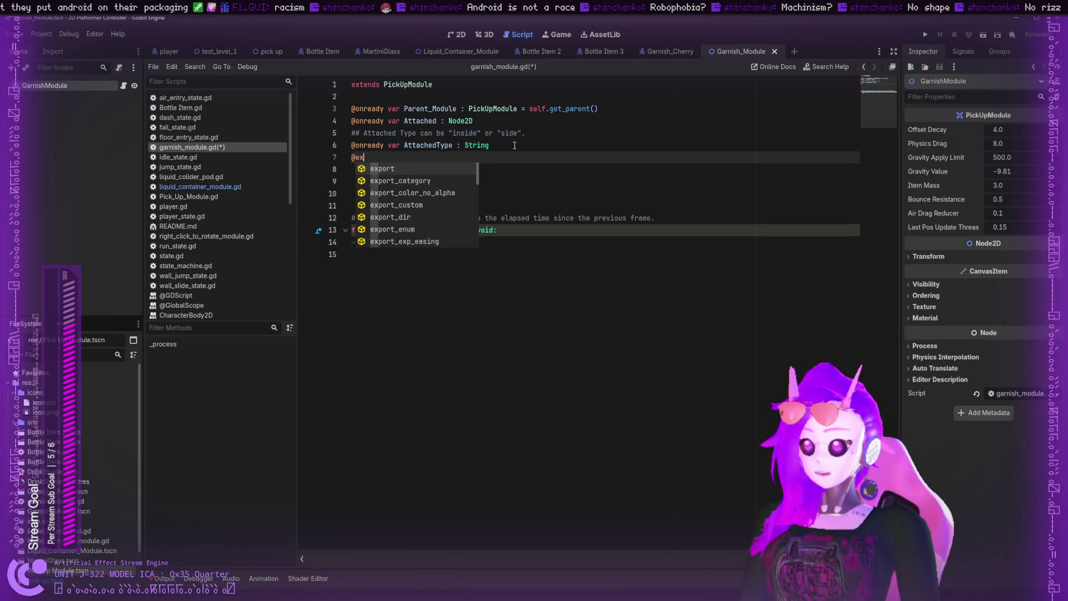
text(rt var )
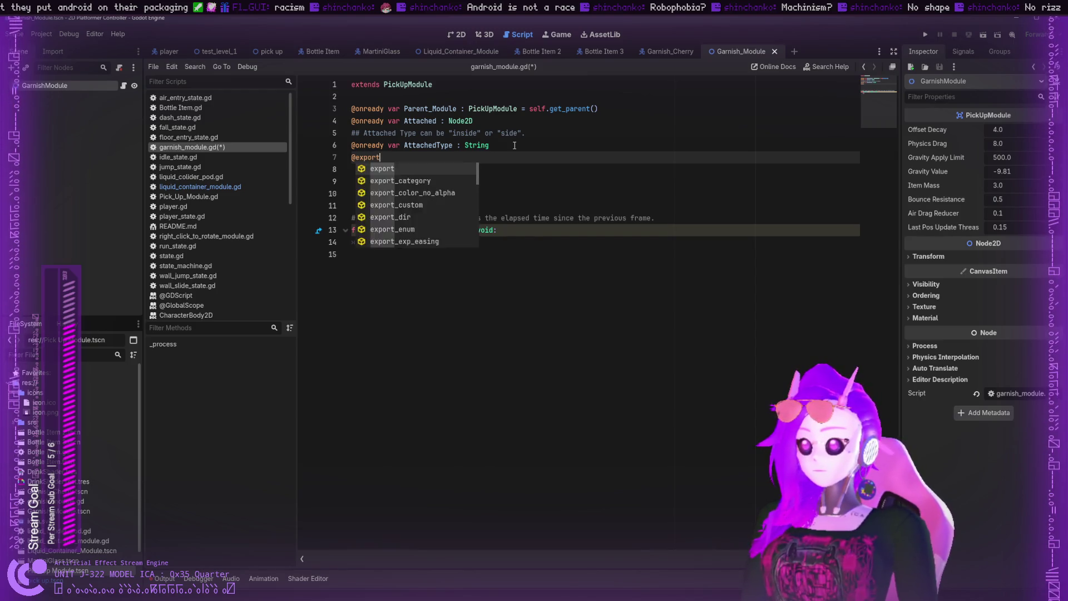
text(CanBN)
key(BackSpace)
key(BackSpace)
text(beSide =)
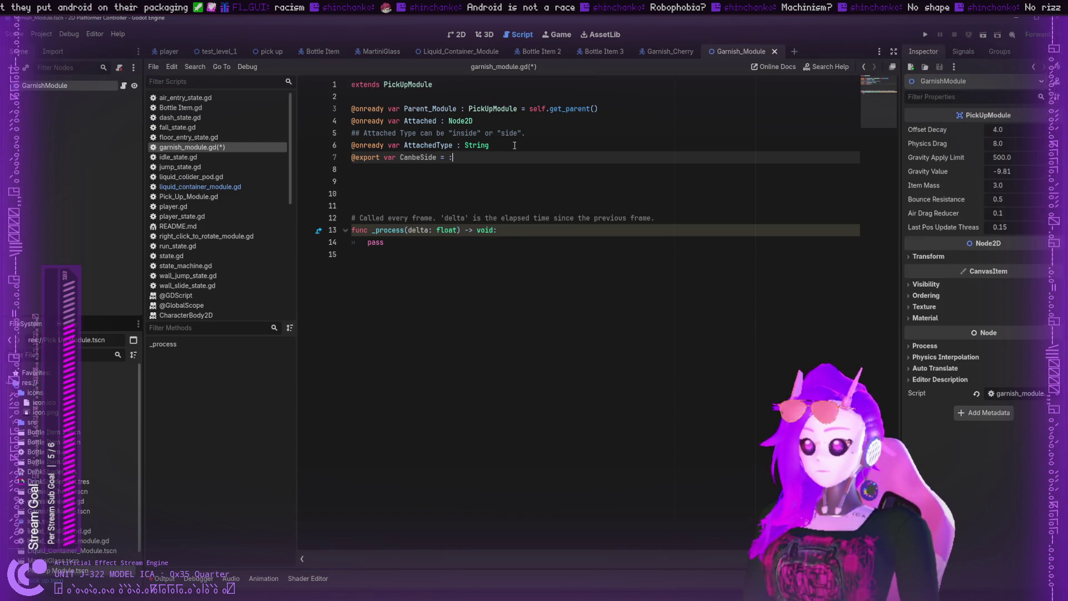
key(BackSpace)
text(: O)
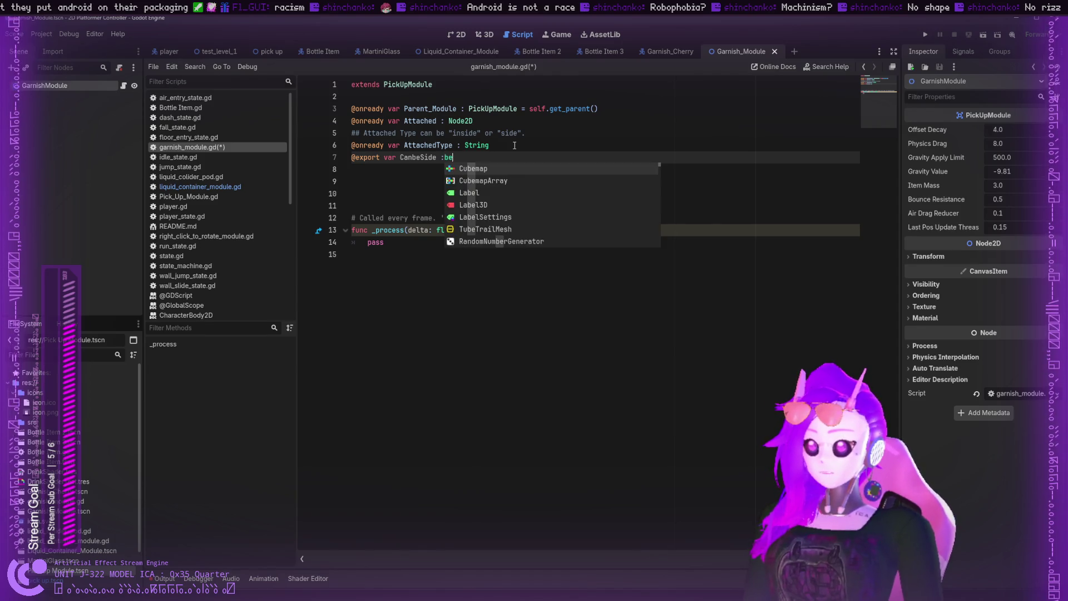
key(BackSpace)
text(Boolean)
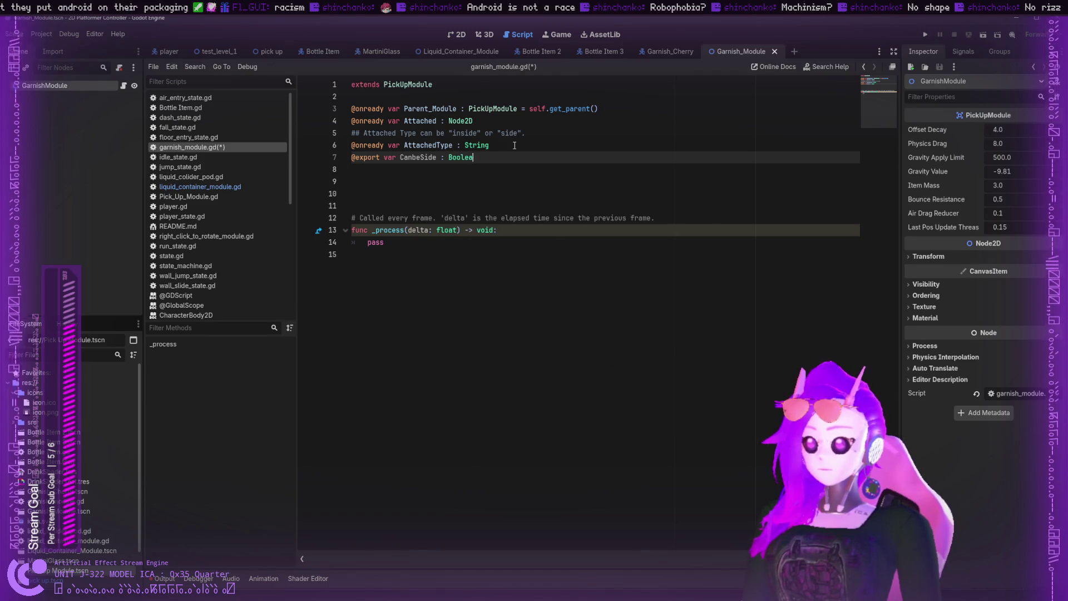
text( = )
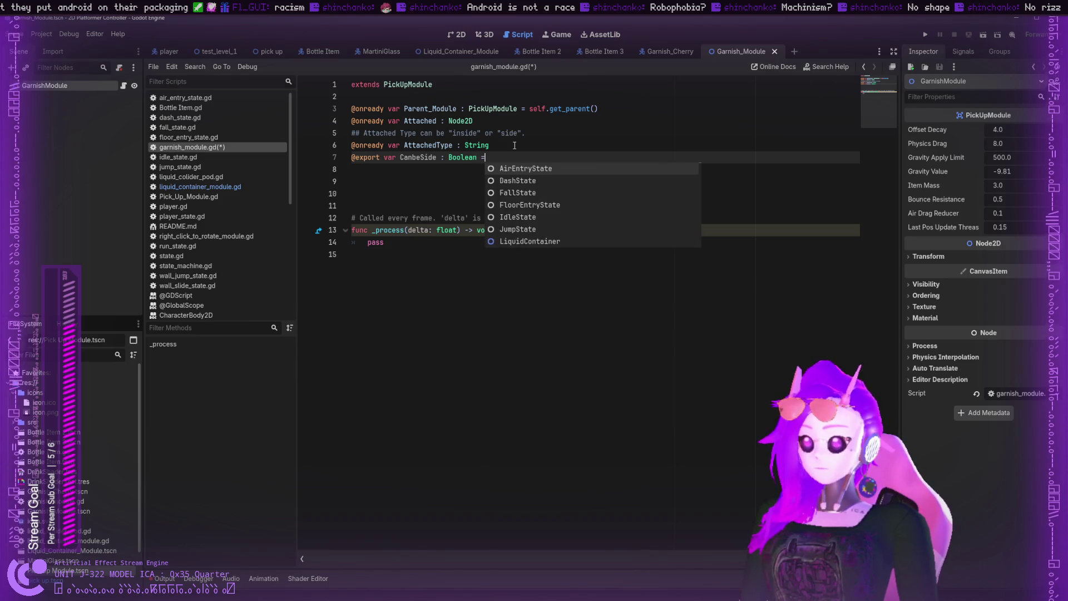
text(false)
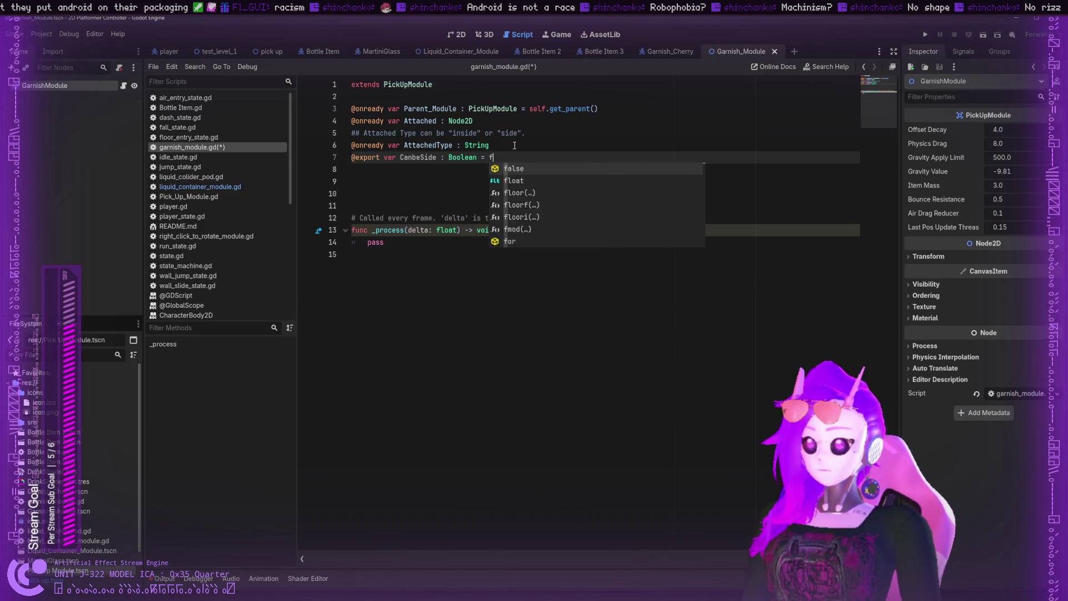
key(Return)
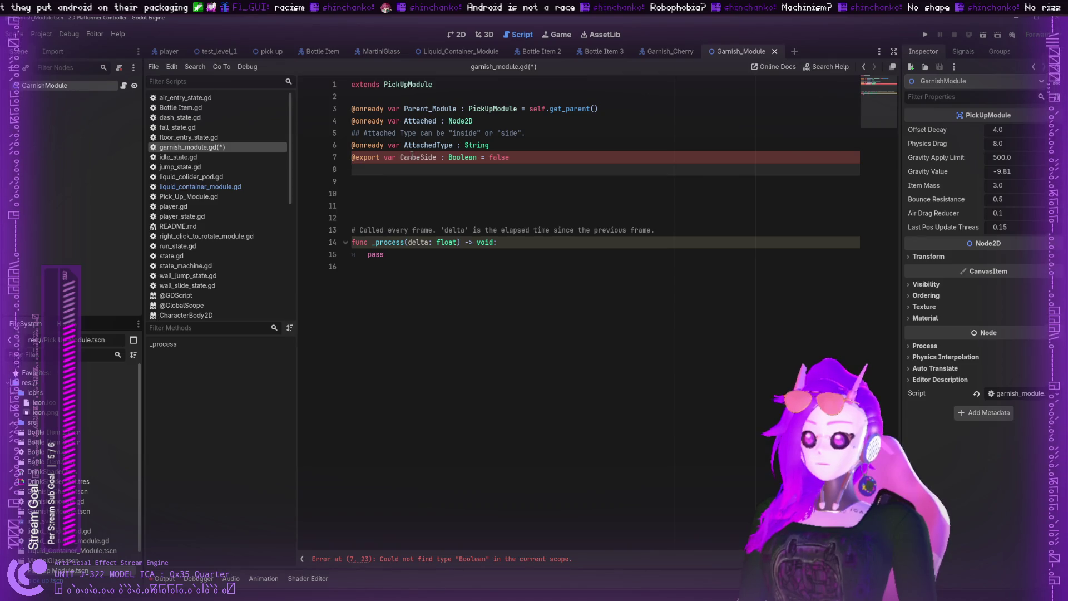
click(455, 157)
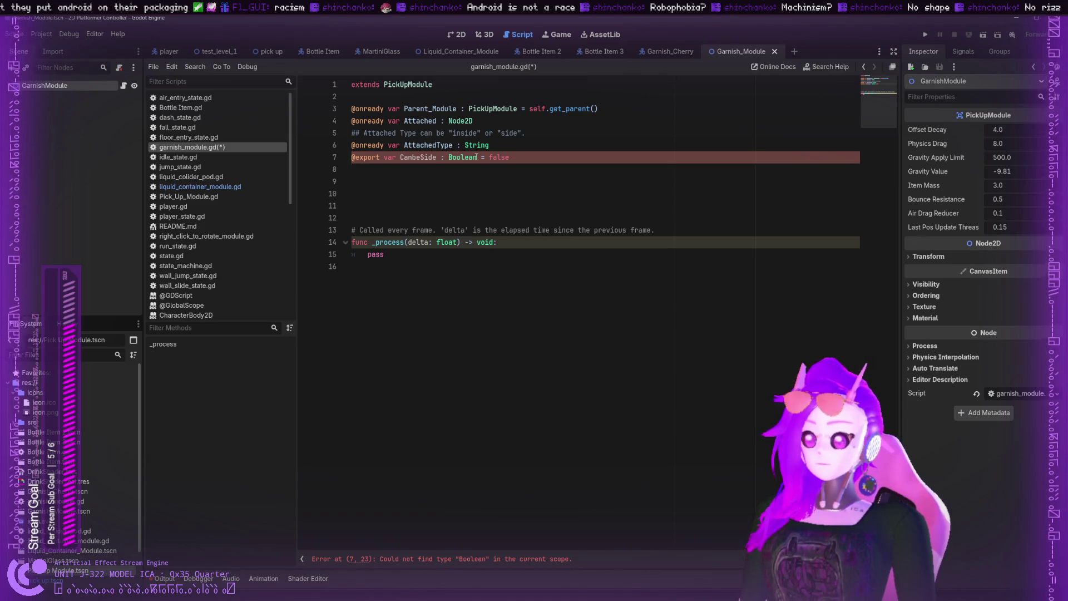
key(BackSpace)
key(BackSpace)
key(BackSpace)
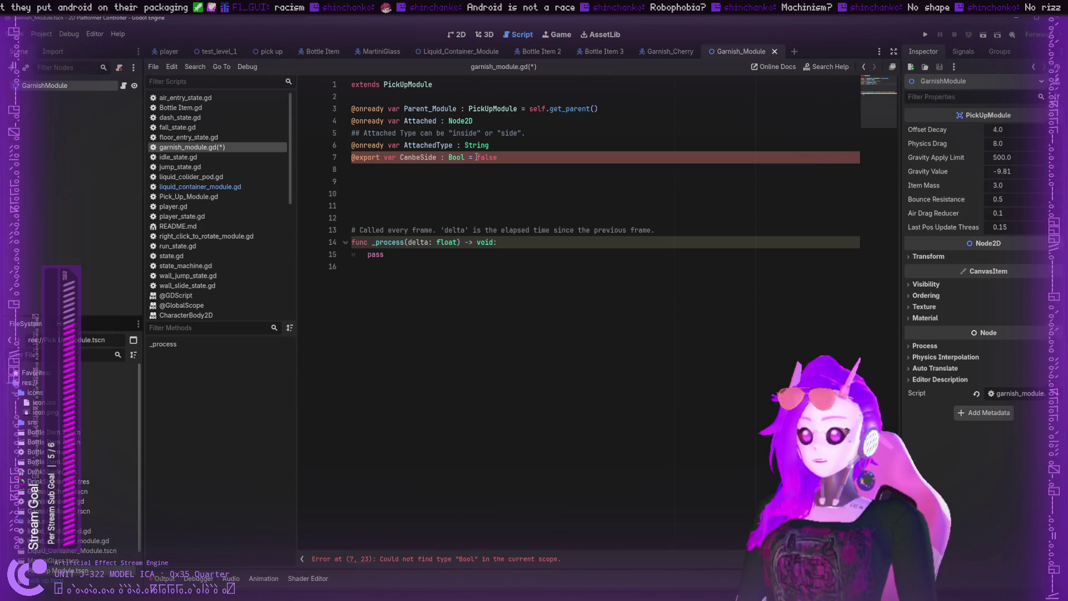
key(BackSpace)
key(BackSpace)
key(BackSpace)
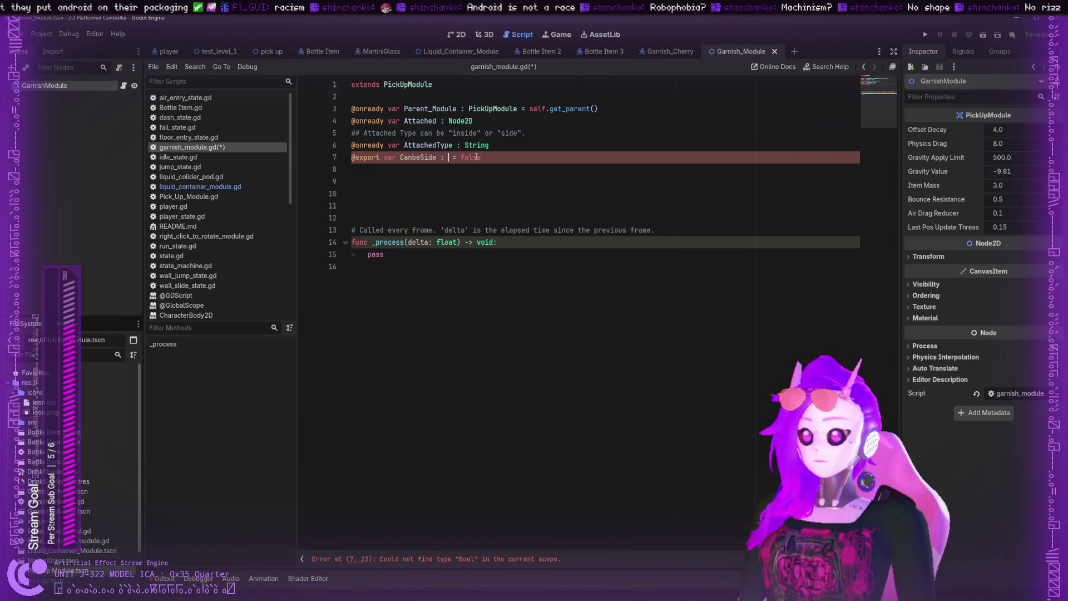
text(bool)
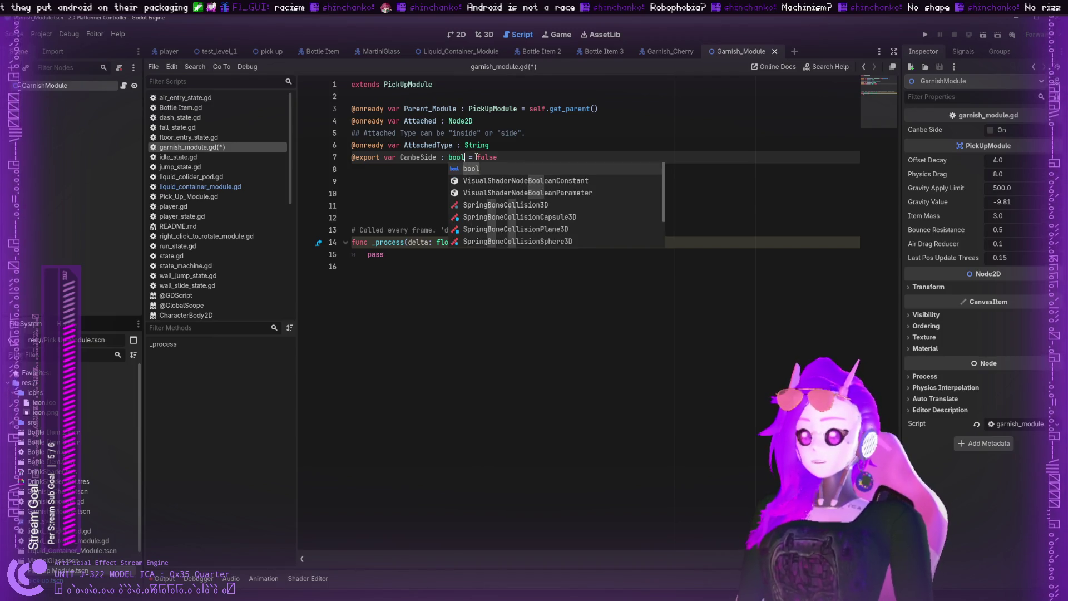
click(382, 168)
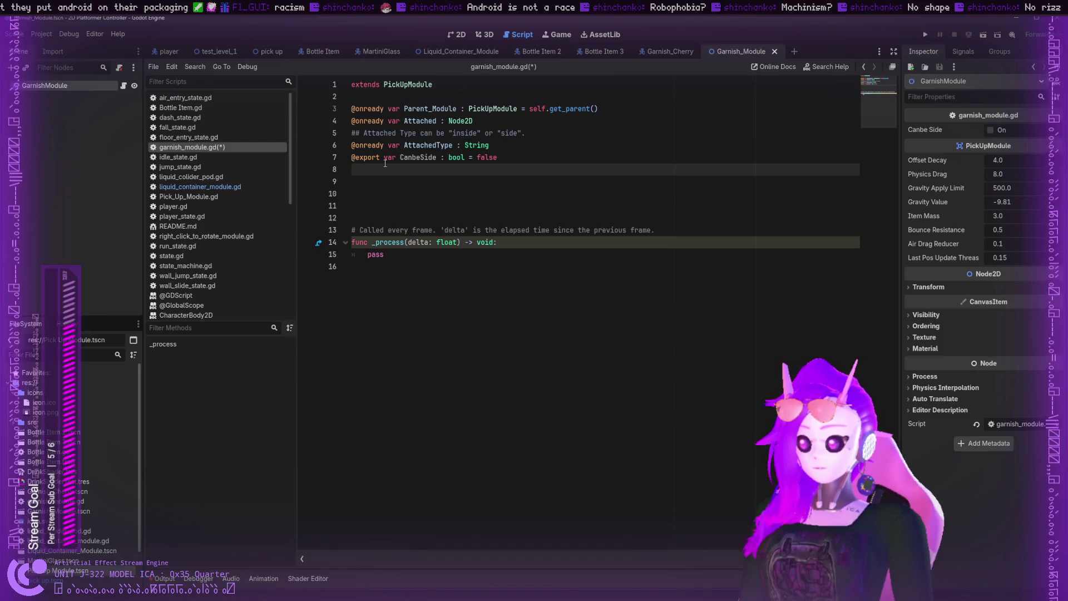
- Rename the variables to Can_Be_Side and Attached_Type, then save the script
click(415, 157)
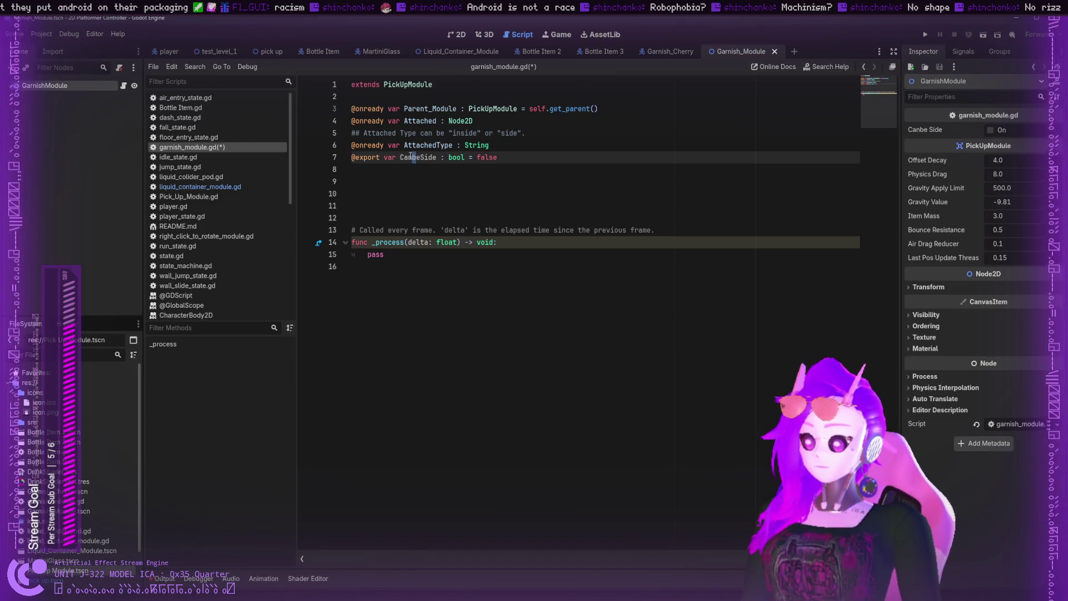
text(_be)
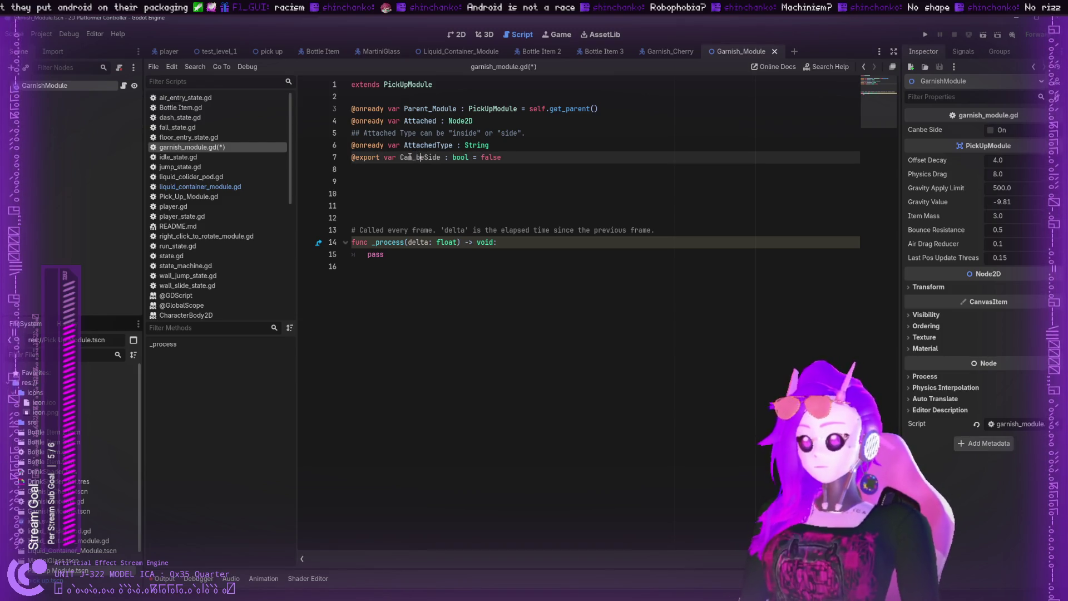
text(_)
key(Up)
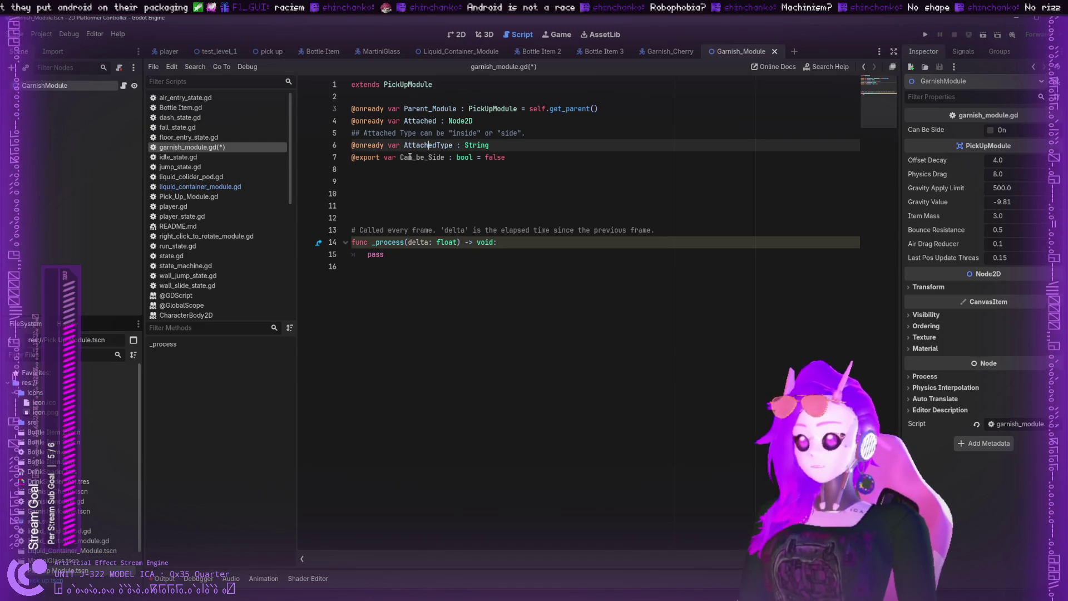
text(_)
key(Down)
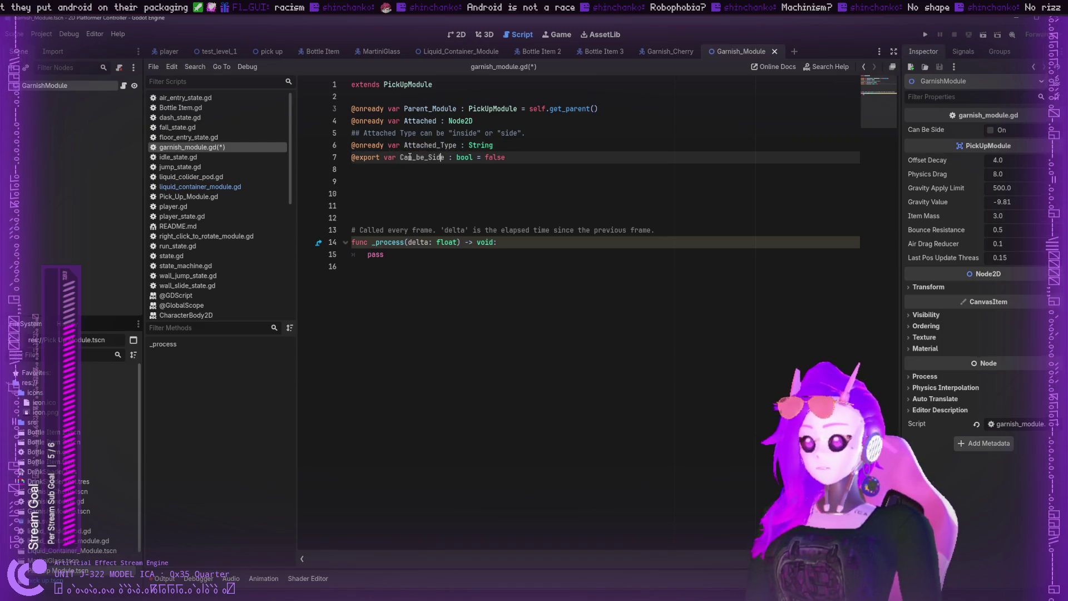
key(BackSpace)
text(B)
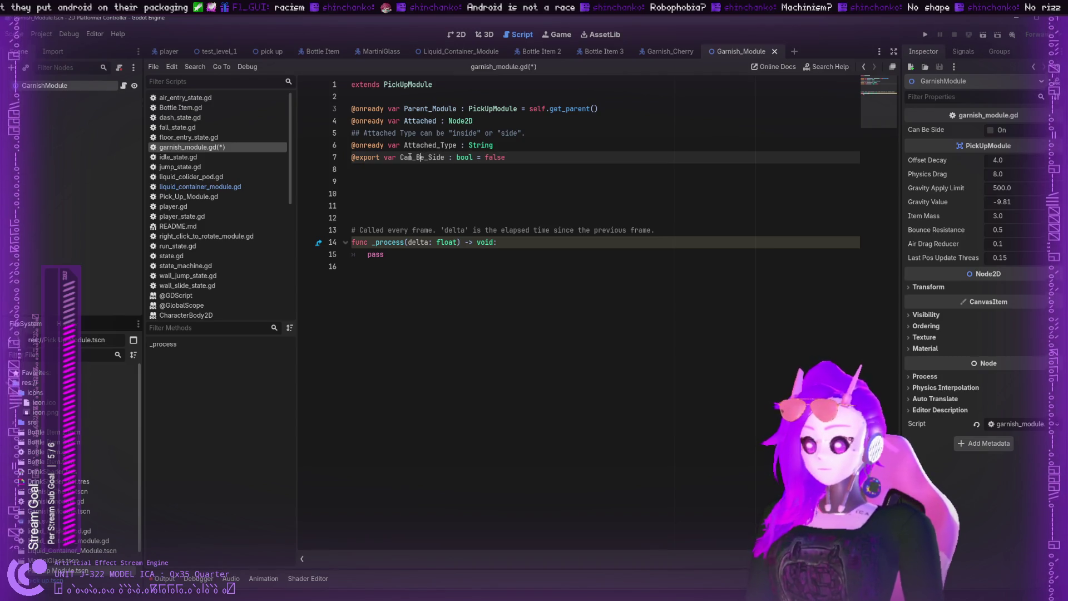
click(568, 173)
key(ctrl+s)
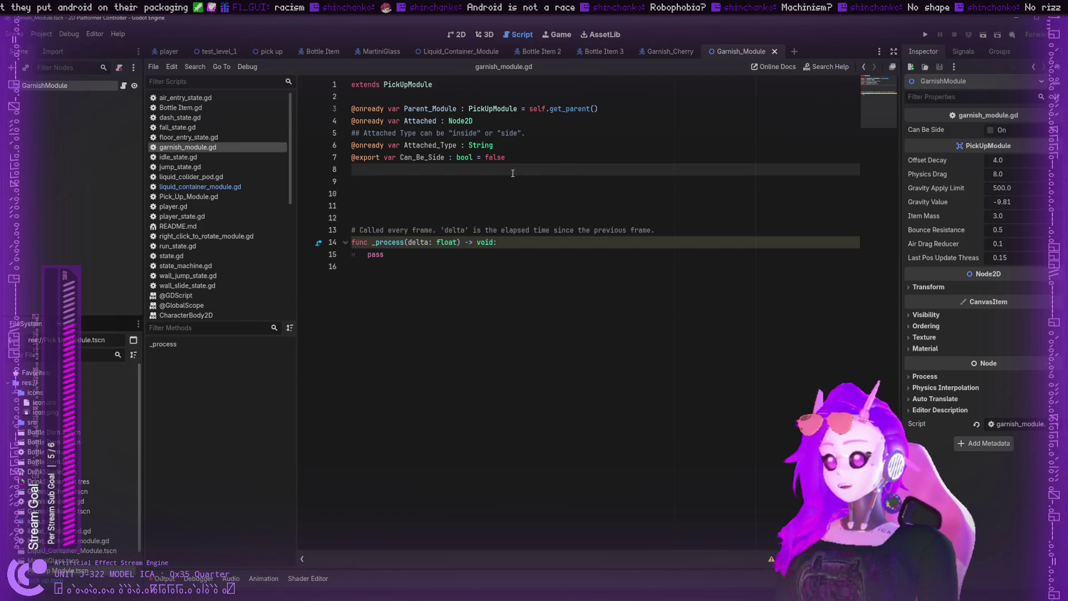
click(387, 185)
click(383, 170)
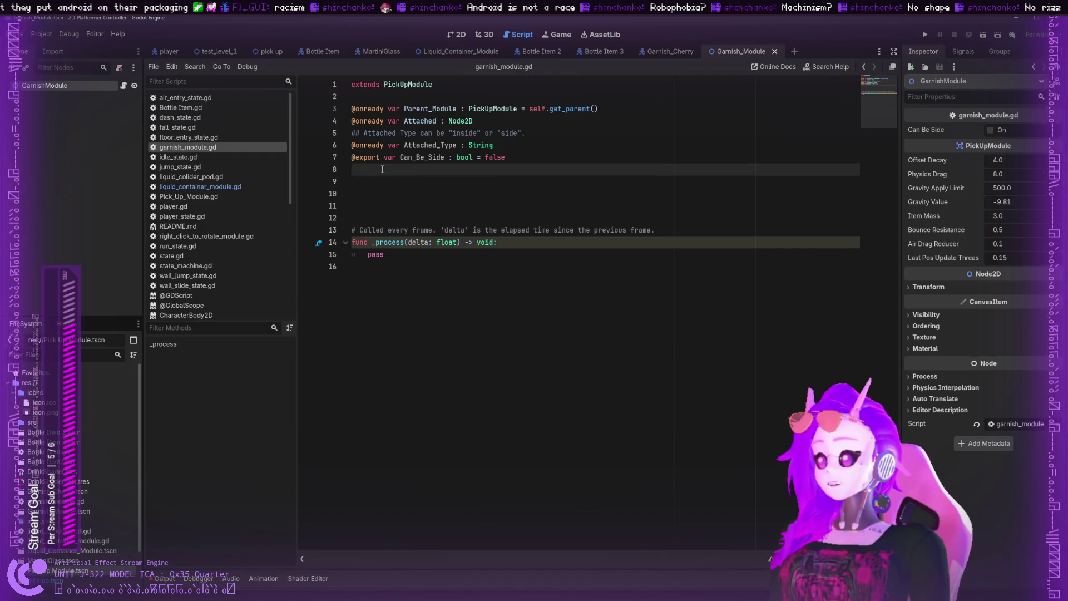
click(374, 158)
double_click(364, 156)
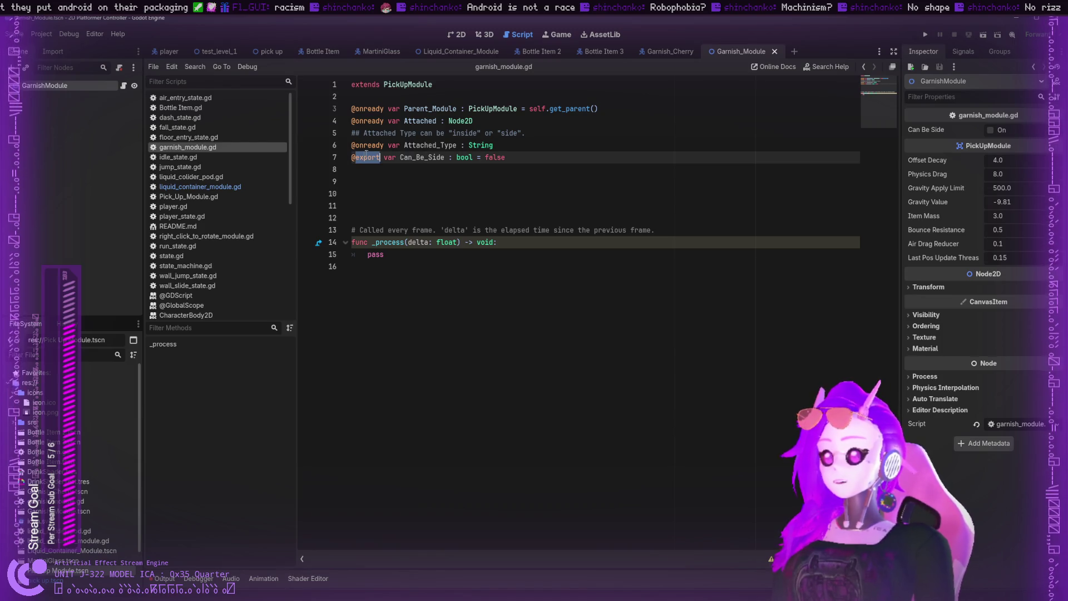
double_click(408, 157)
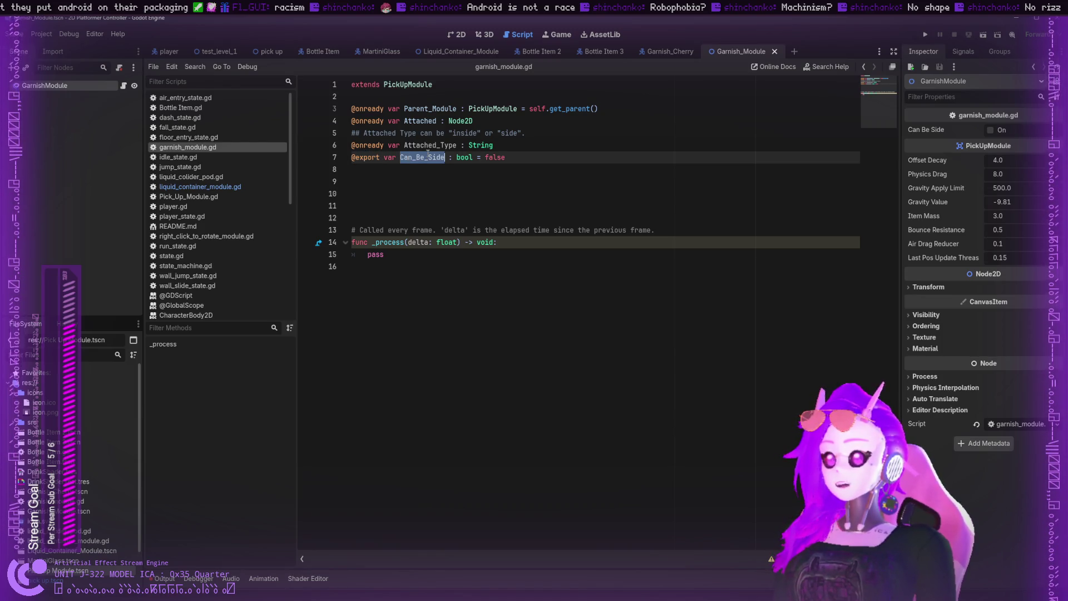
click(504, 169)
click(523, 146)
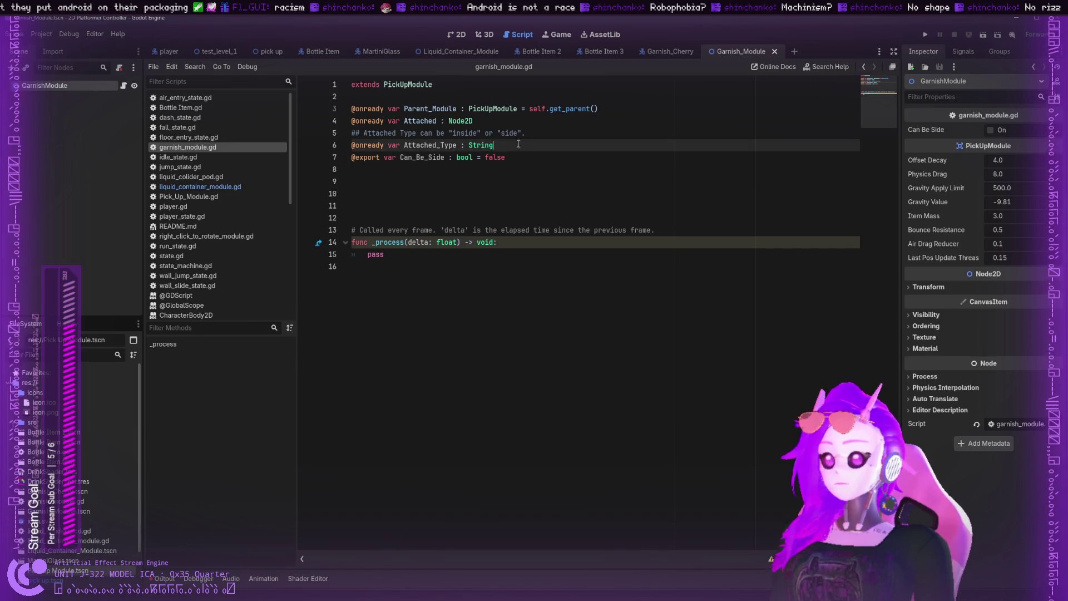
click(490, 122)
key(Up)
key(End)
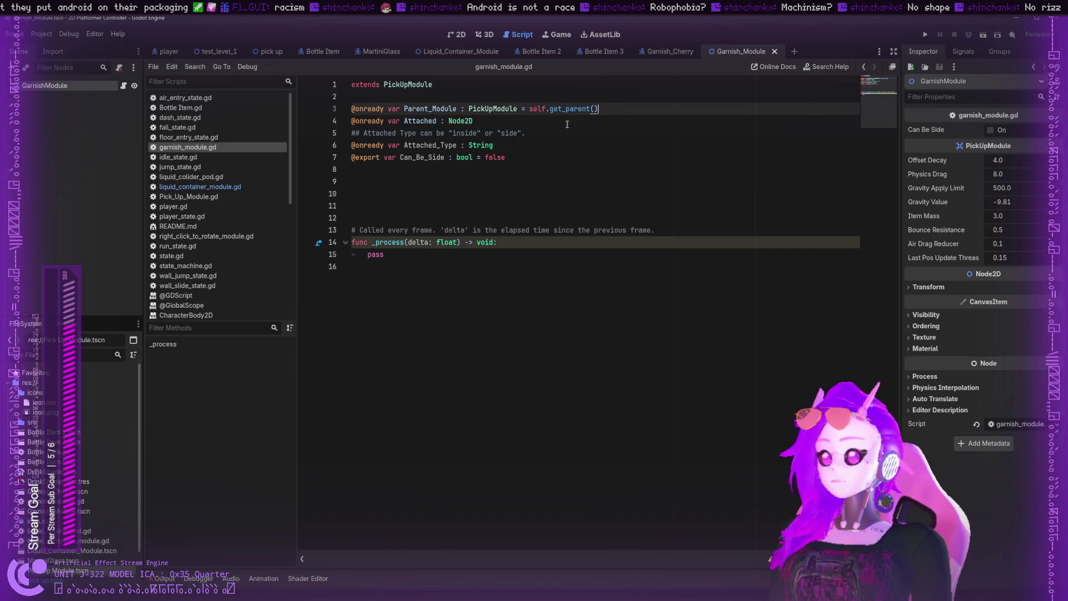
double_click(430, 109)
double_click(492, 109)
double_click(557, 110)
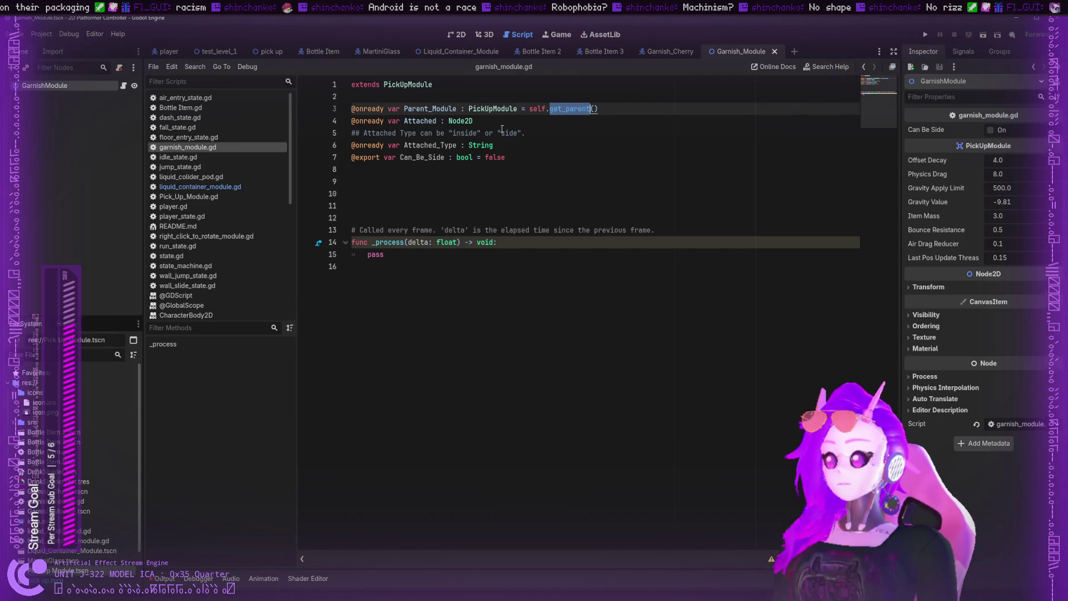
double_click(437, 146)
double_click(423, 158)
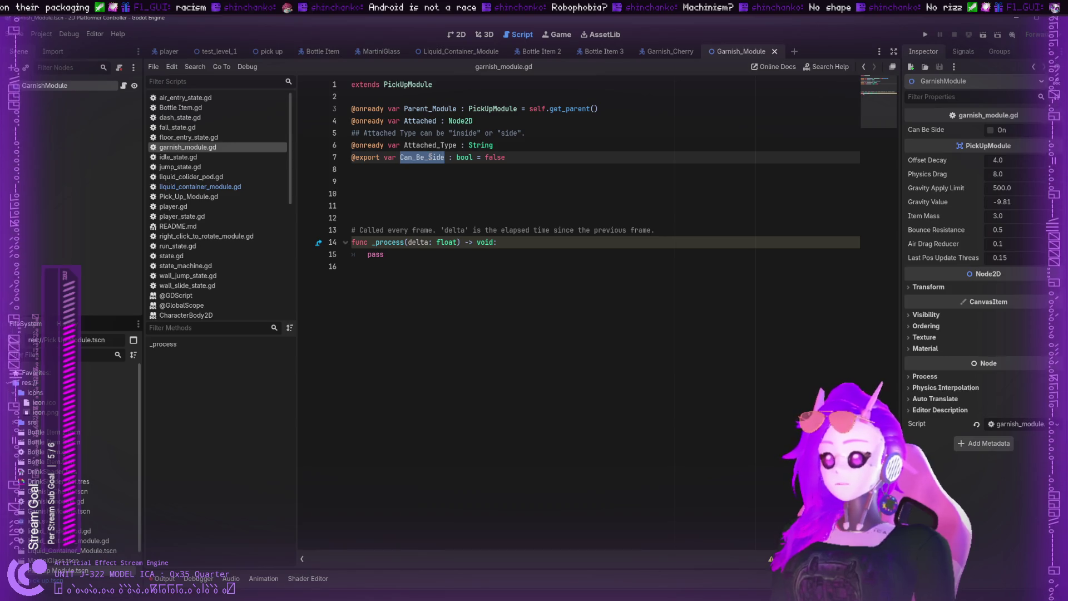
click(491, 158)
click(444, 179)
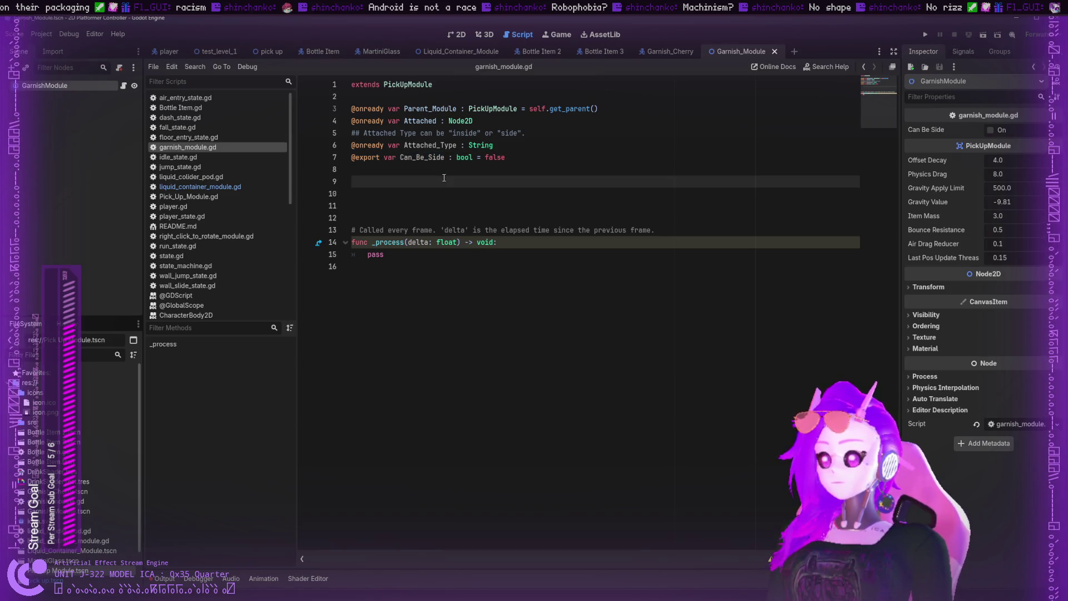
key(Down)
key(Down)
key(Up)
key(Up)
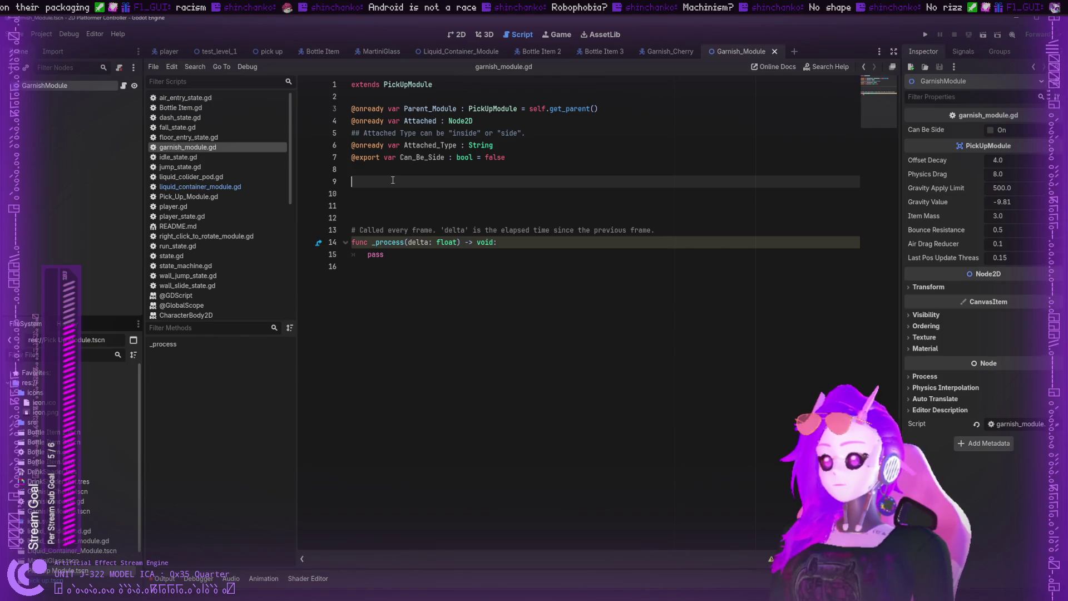
double_click(418, 158)
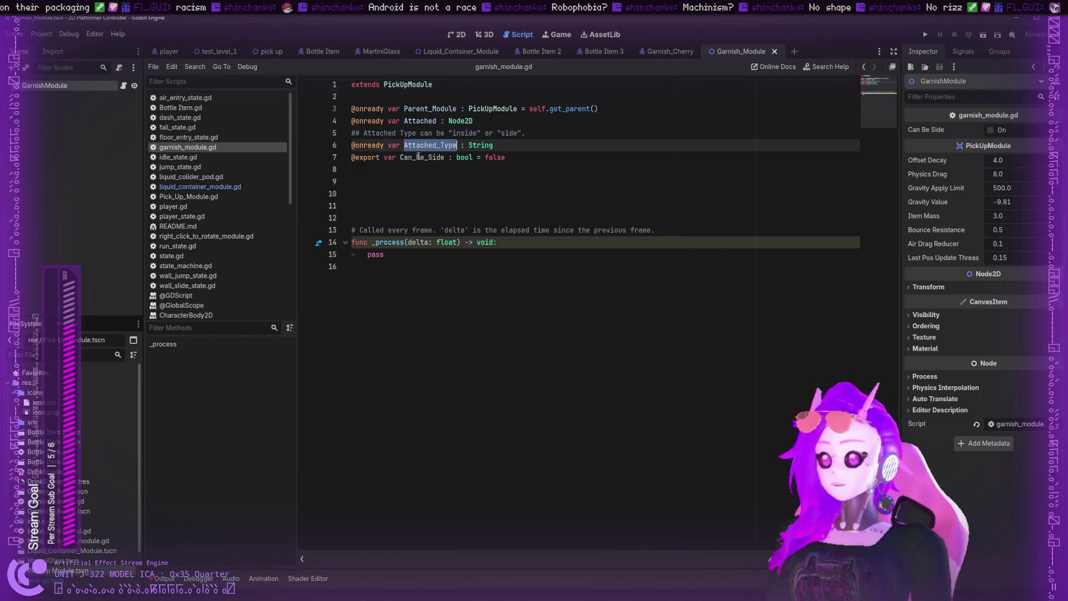
double_click(464, 157)
double_click(473, 145)
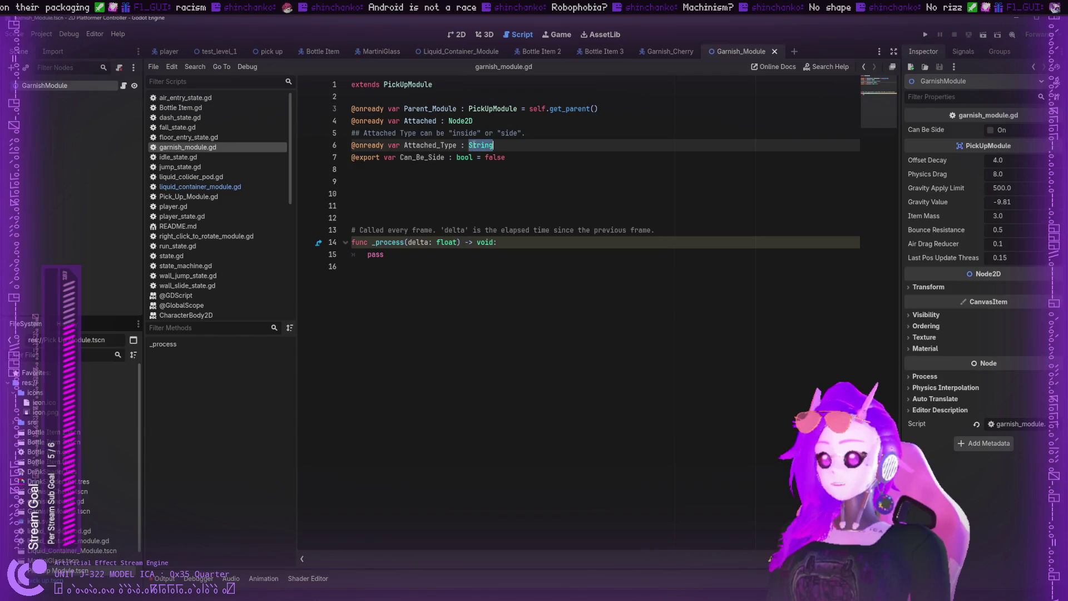
double_click(494, 157)
double_click(407, 158)
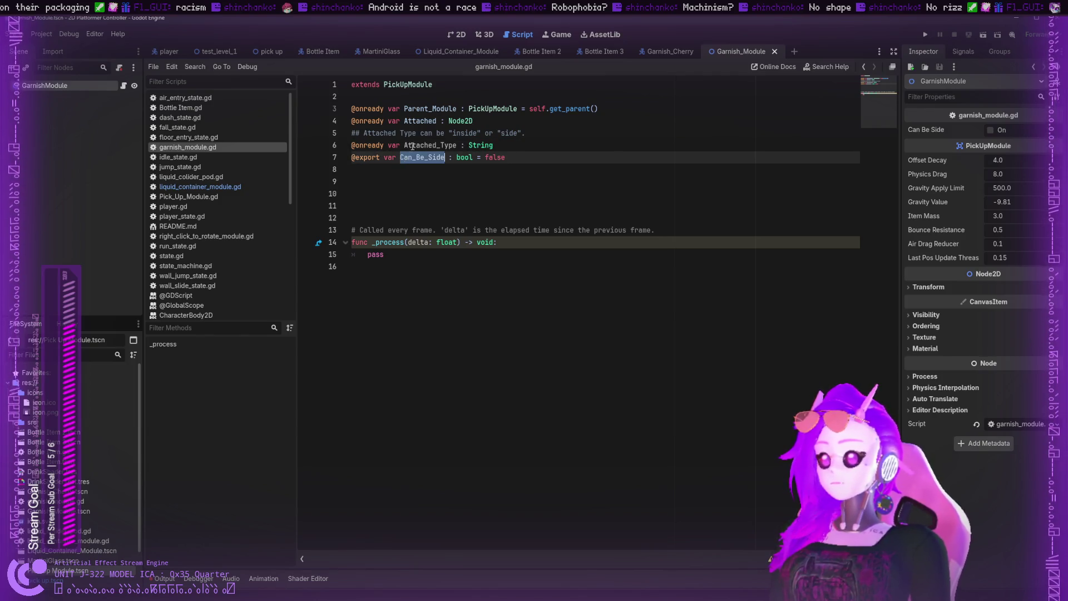
double_click(412, 146)
double_click(414, 121)
double_click(425, 109)
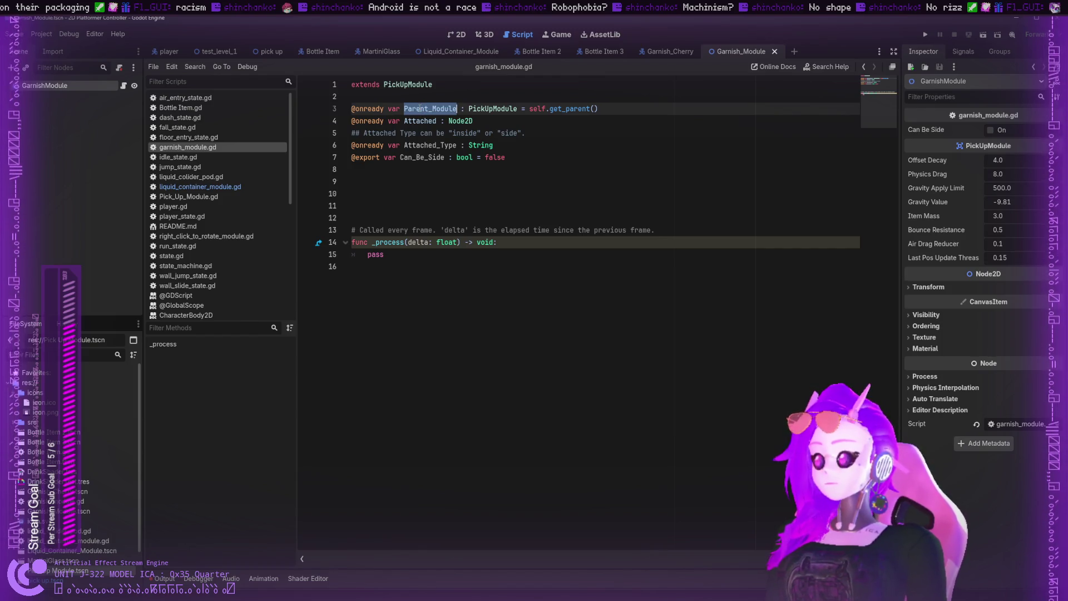
double_click(420, 122)
double_click(421, 145)
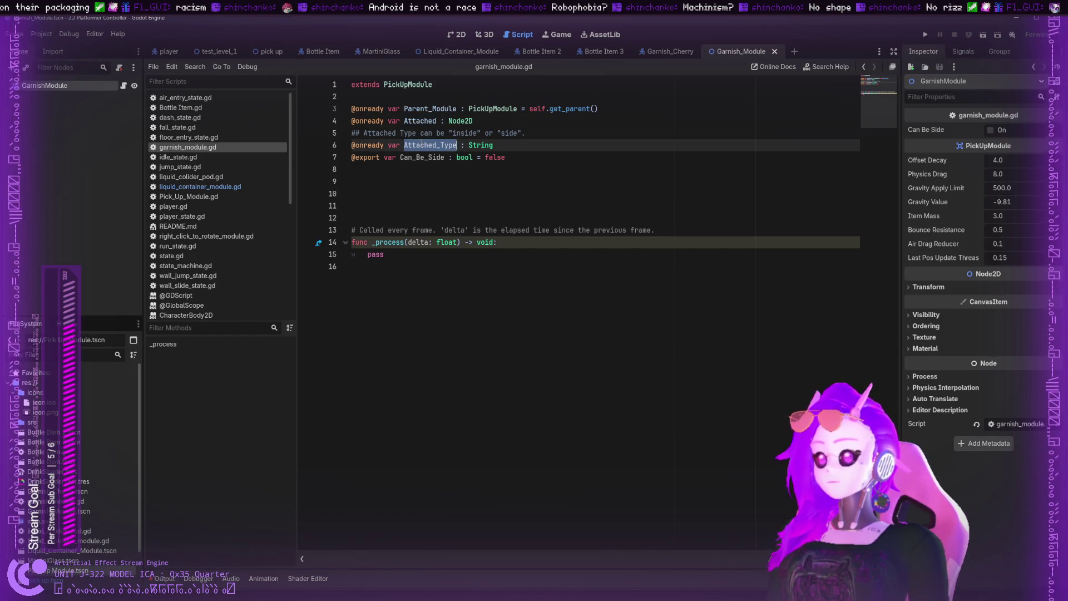
click(426, 157)
double_click(426, 158)
click(505, 145)
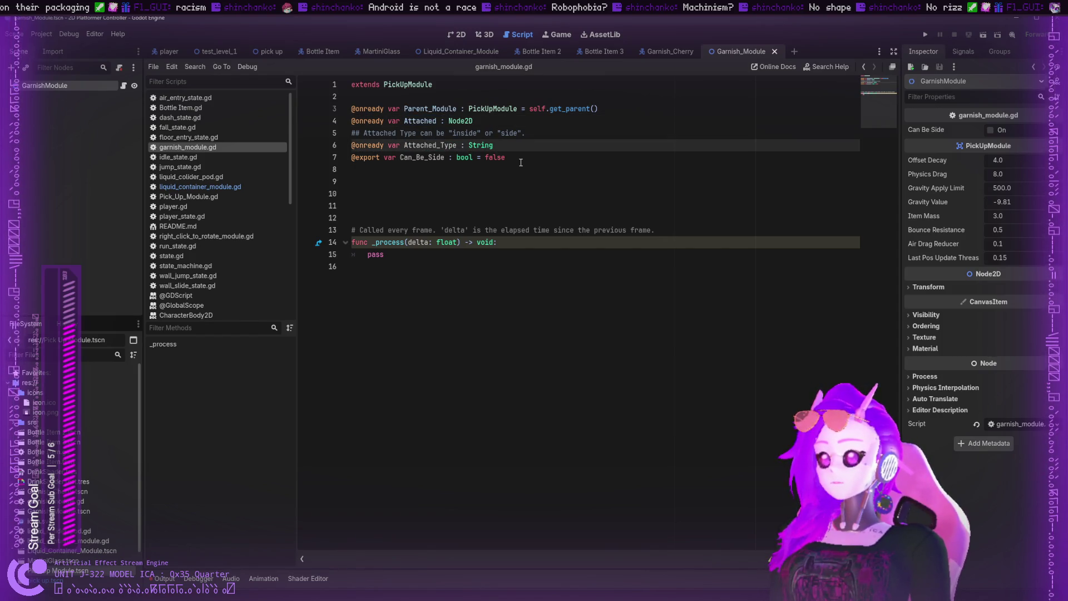
click(520, 162)
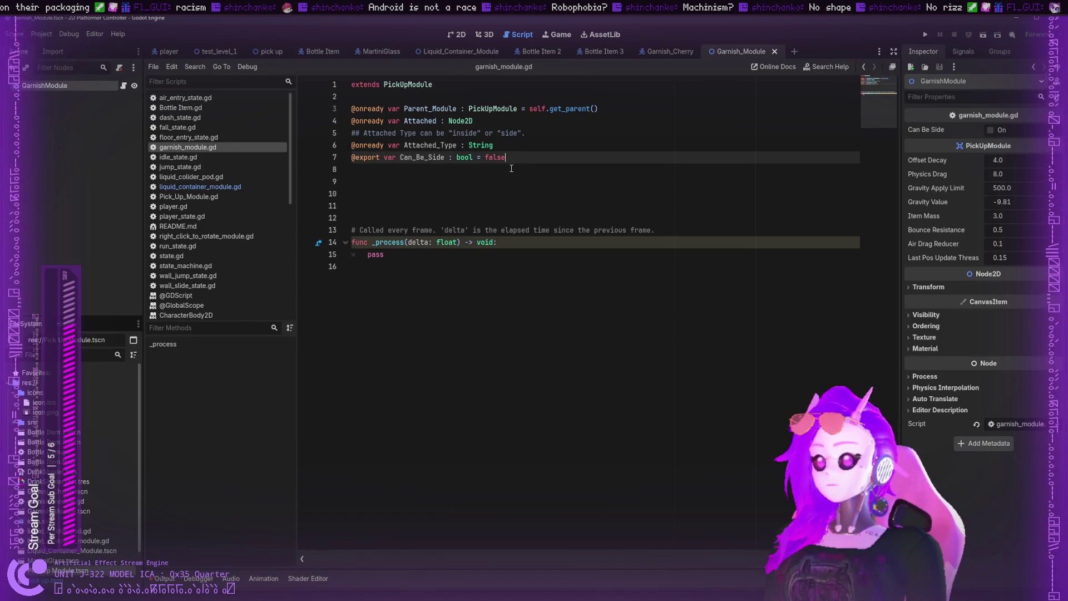
- Add '## The Item that this Garnish can get attached to' above the Attached declaration
click(352, 121)
key(Up)
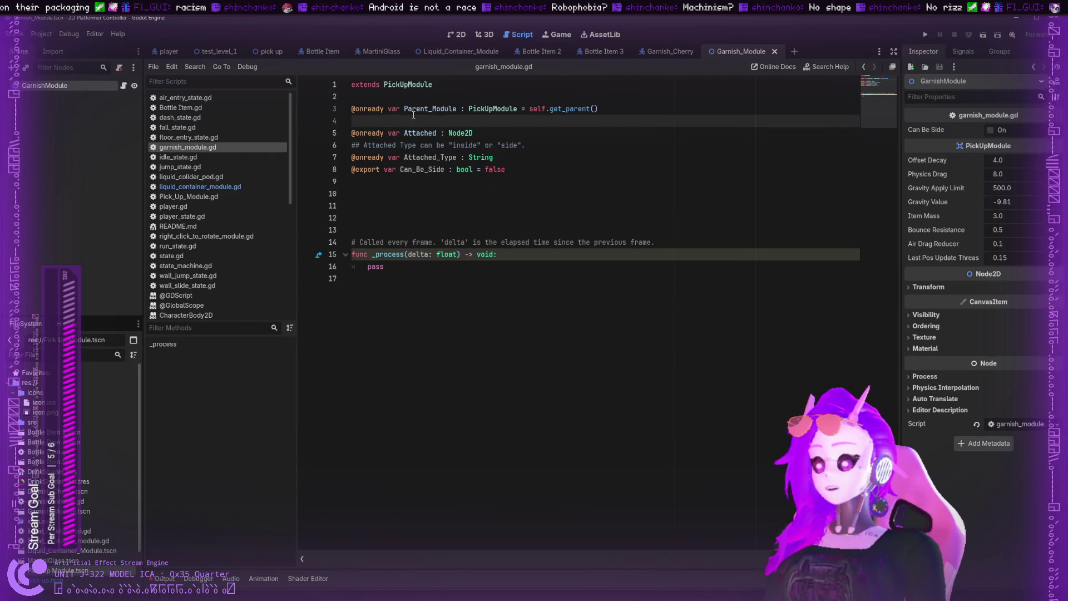
text(## The )
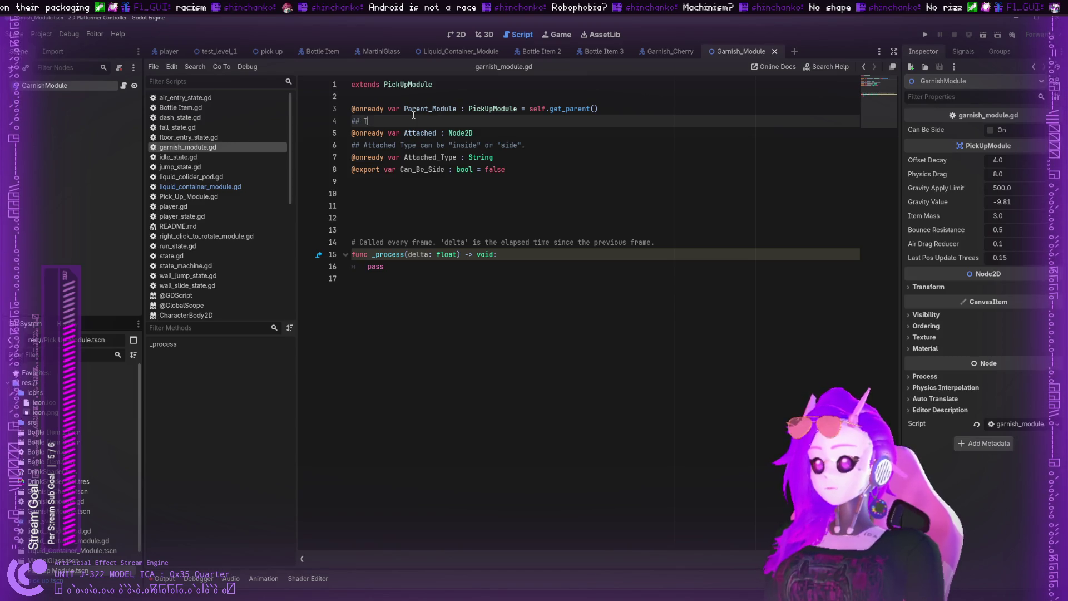
text(node that t)
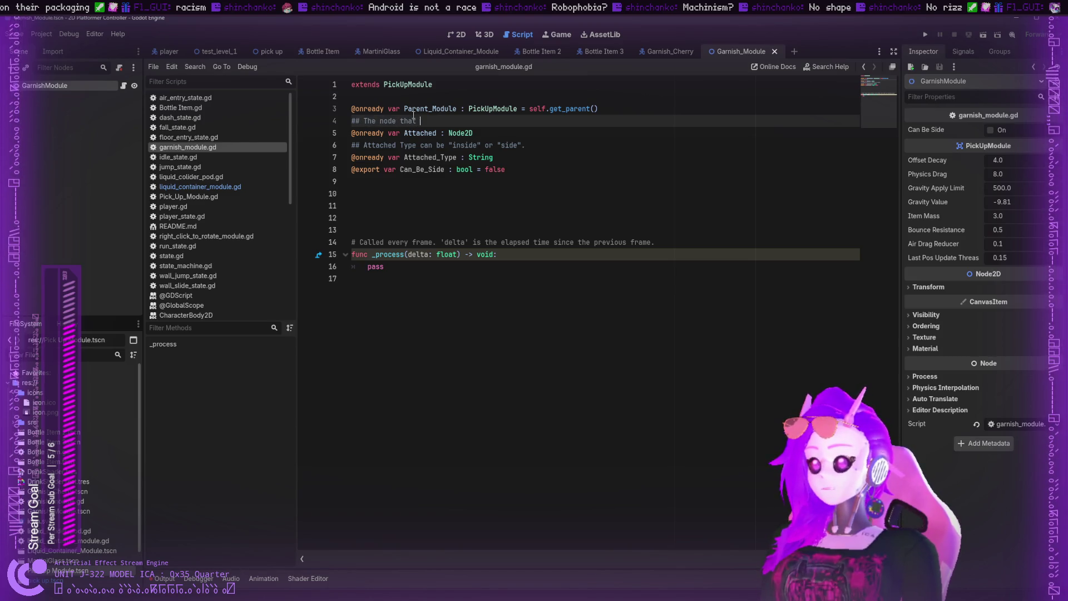
key(BackSpace)
key(BackSpace)
key(BackSpace)
text(Item that this )
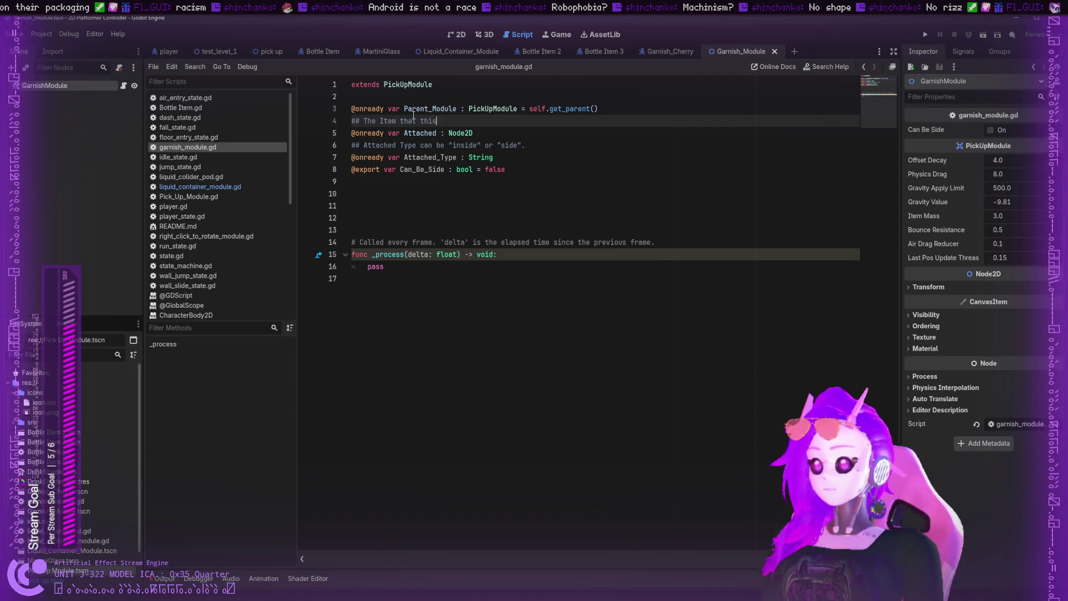
text(Garnish can g)
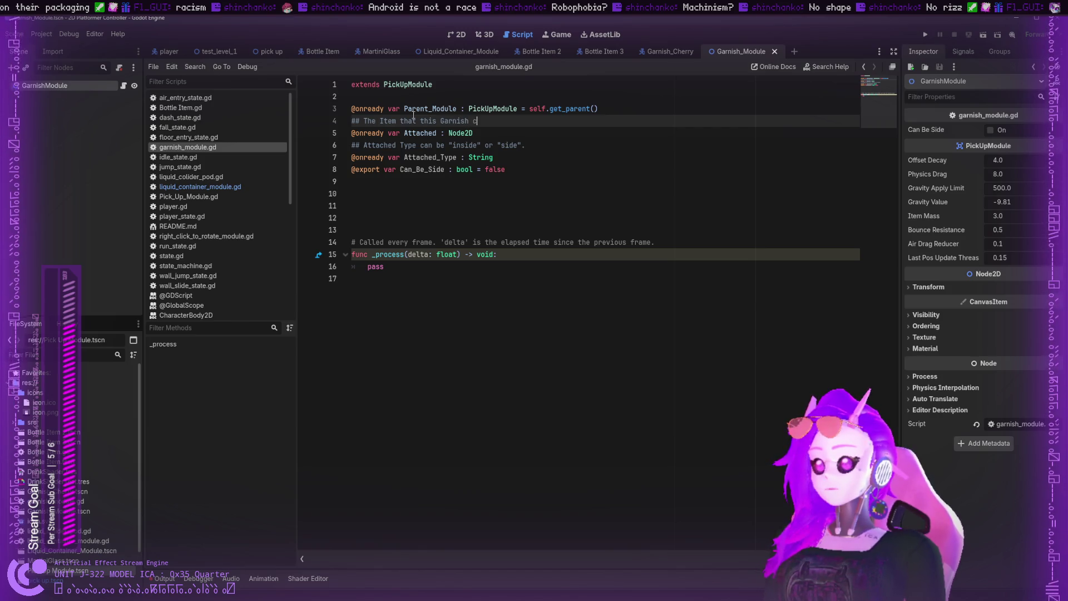
text(et attached too)
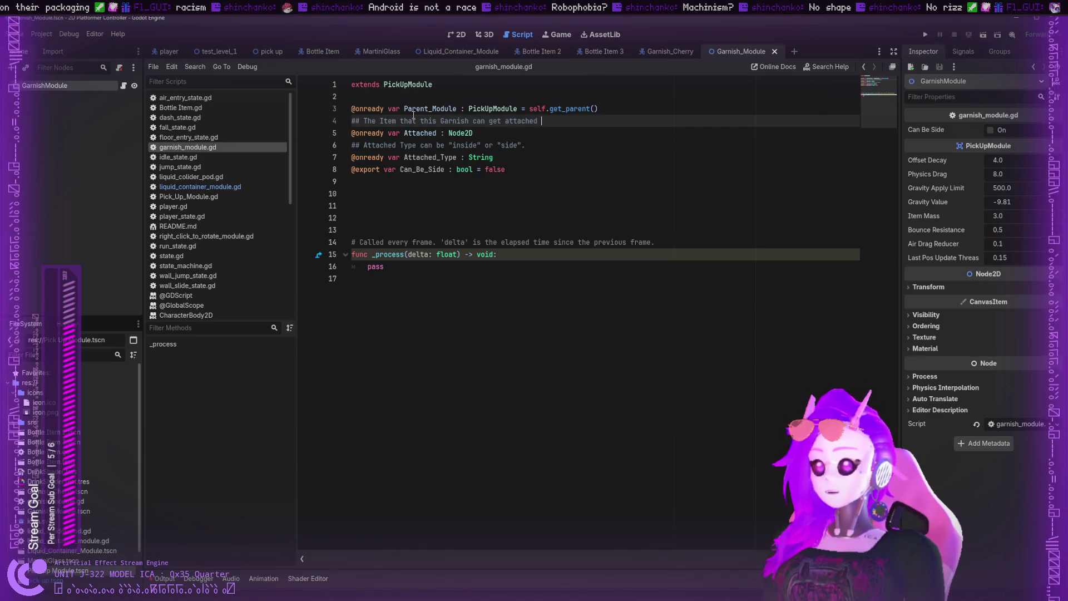
key(BackSpace)
key(BackSpace)
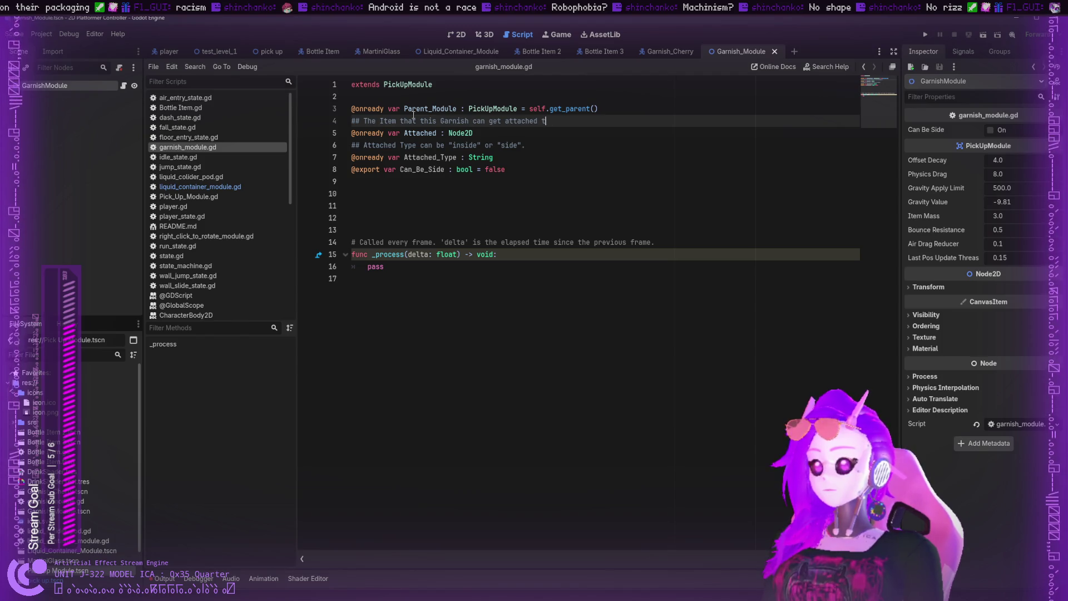
text(o)
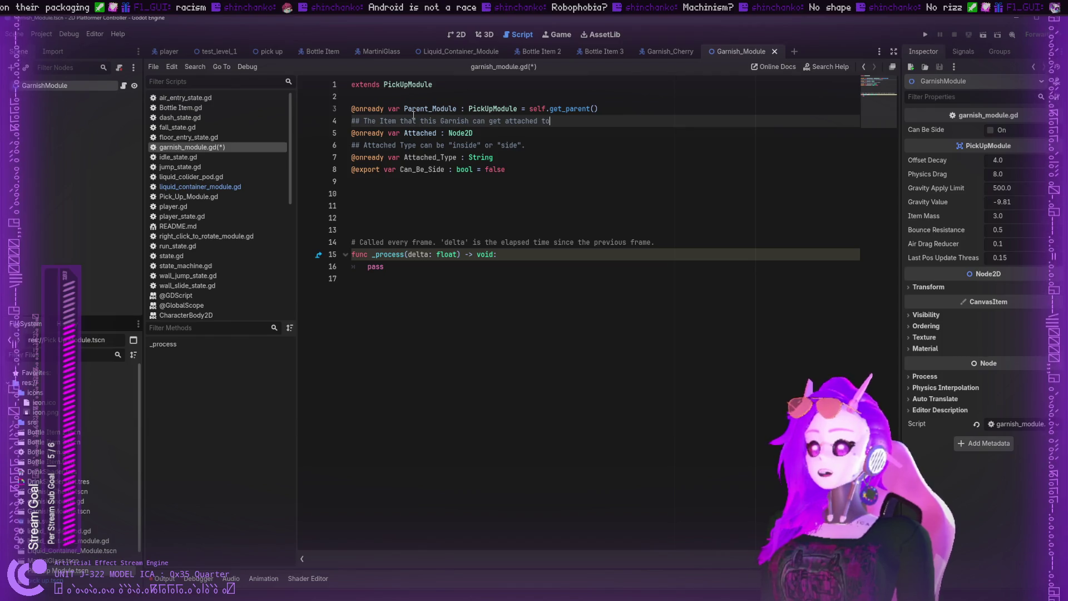
click(517, 145)
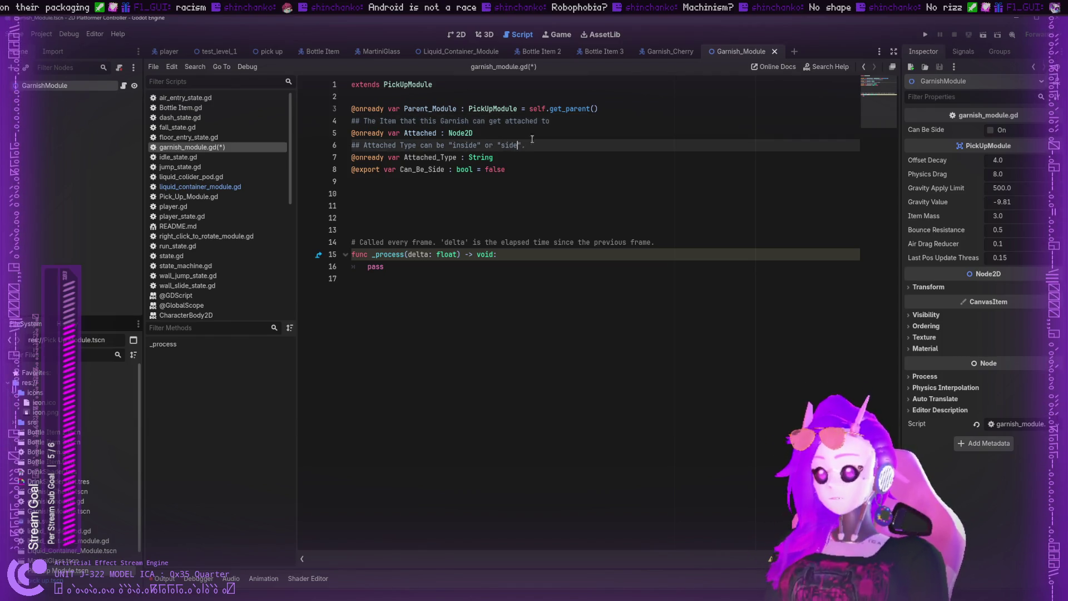
- Give Attached_Type the default value "not attached", removing the stray colon
key(Down)
text(= :)
key(BackSpace)
text(")
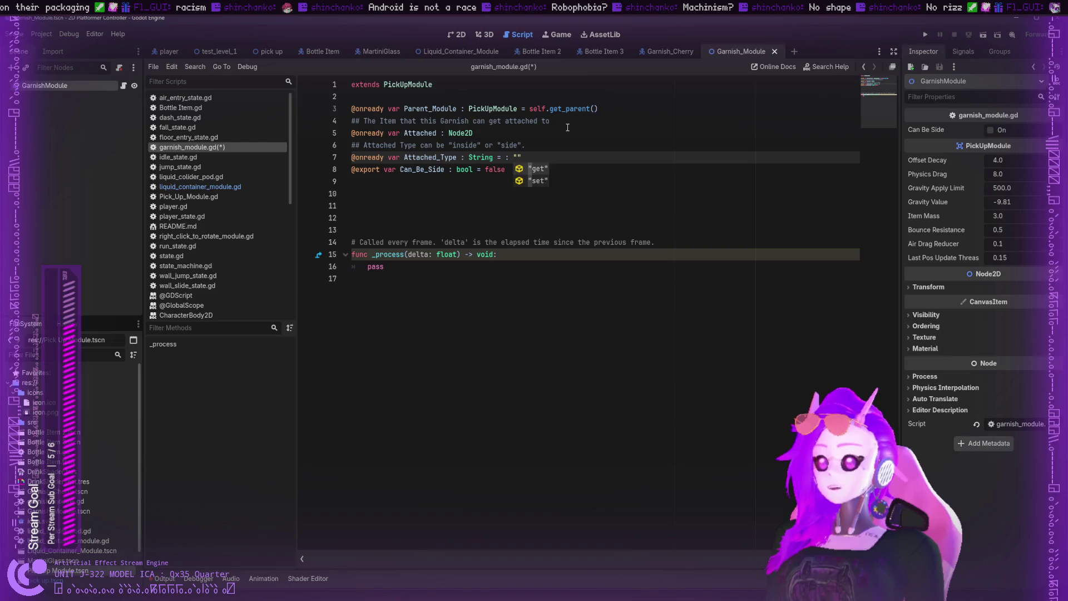
text(not attached)
key(Up)
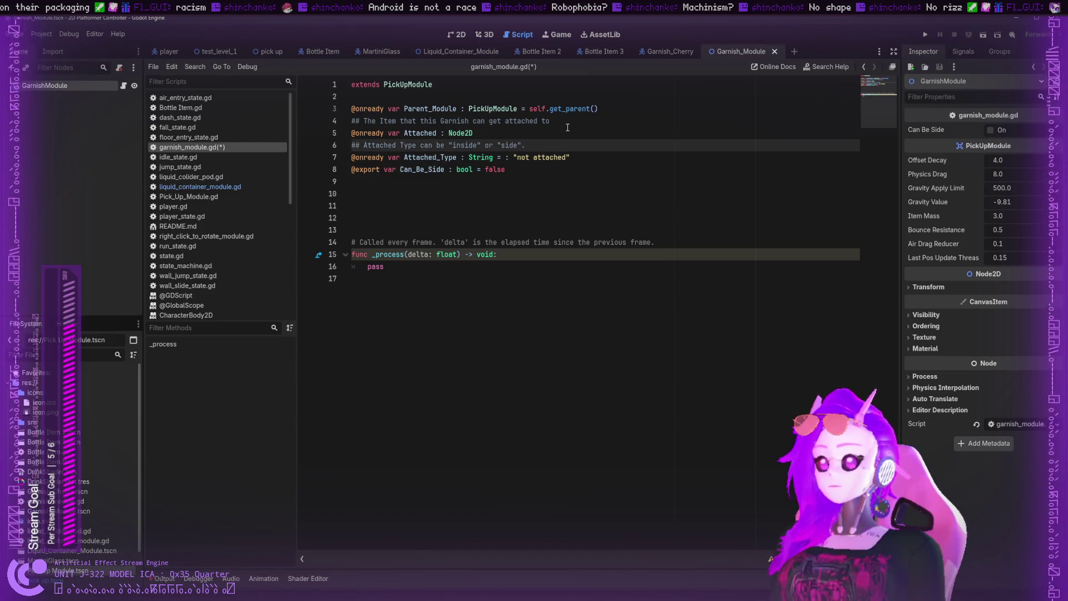
key(Down)
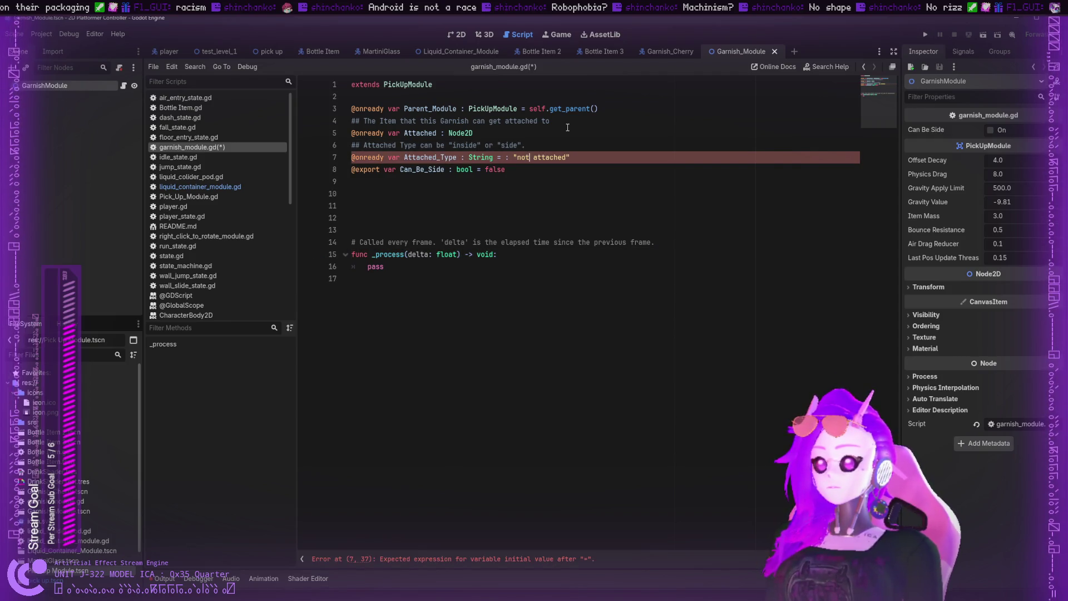
key(BackSpace)
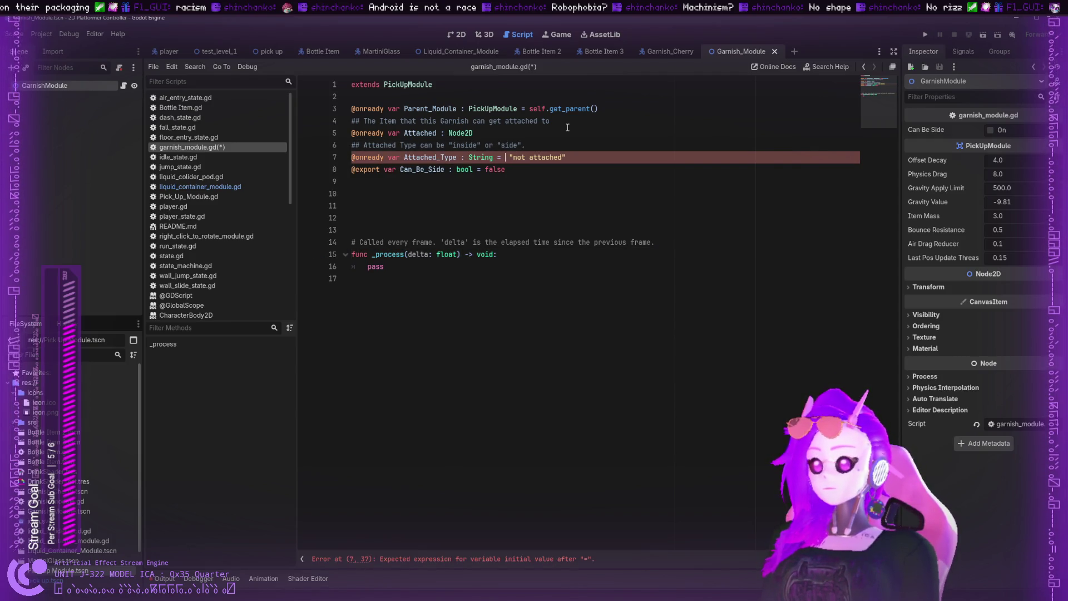
key(Delete)
- Append ', else any other value is not attached.' to the Attached_Type doc comment
key(Up)
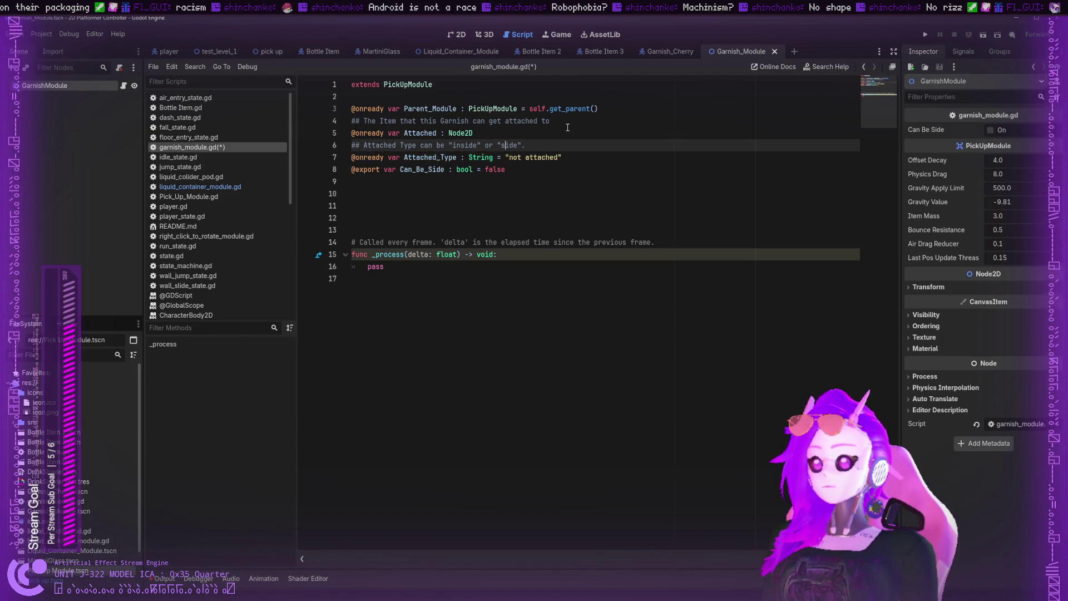
text(, else anythin)
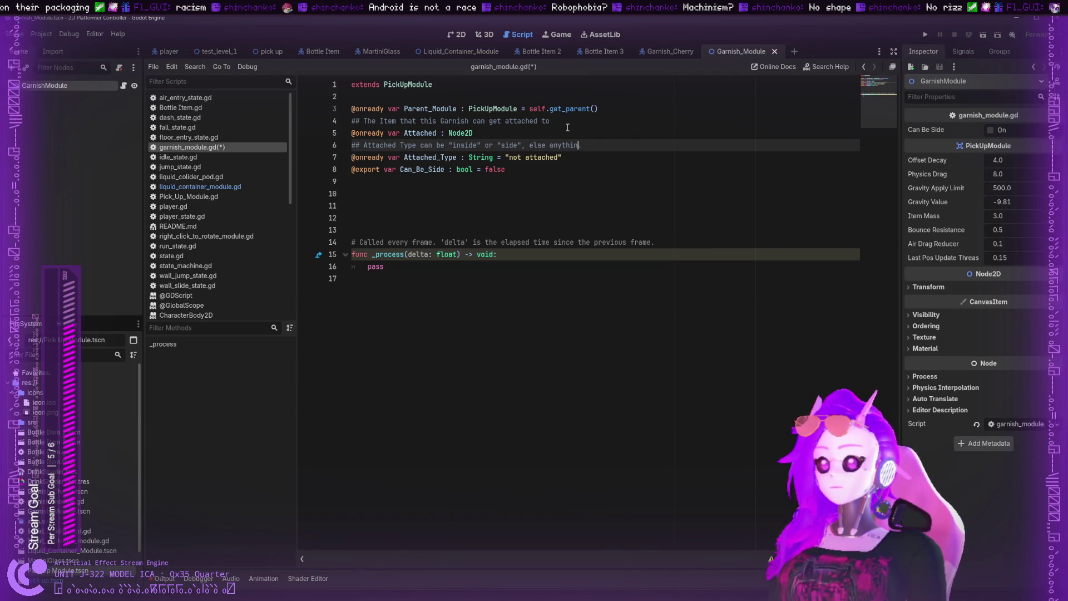
key(BackSpace)
key(BackSpace)
key(BackSpace)
text(anyth)
key(BackSpace)
key(BackSpace)
text(other v)
key(BackSpace)
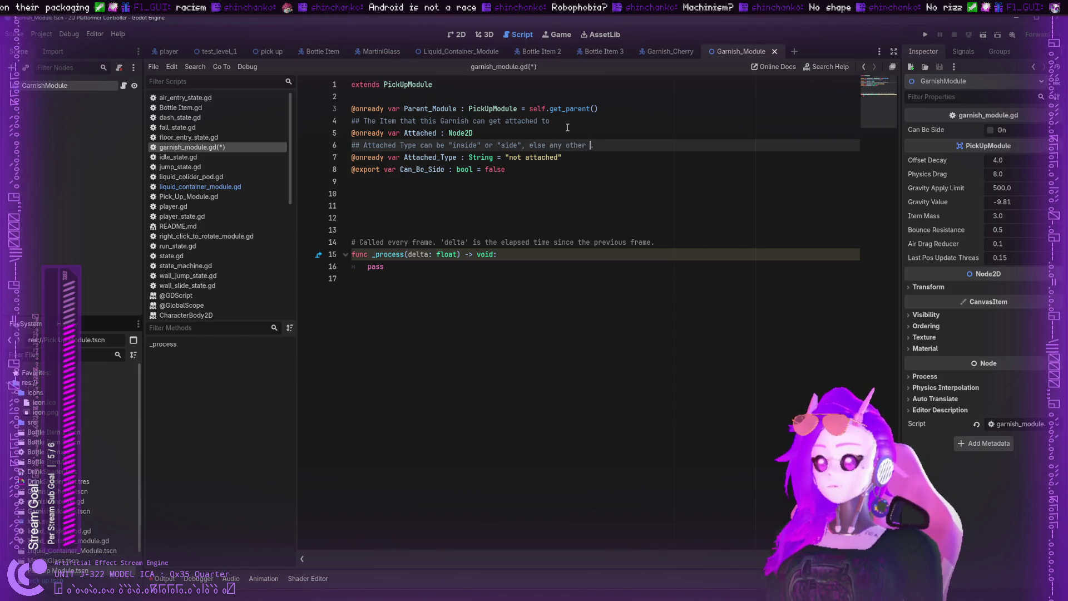
text(value is no)
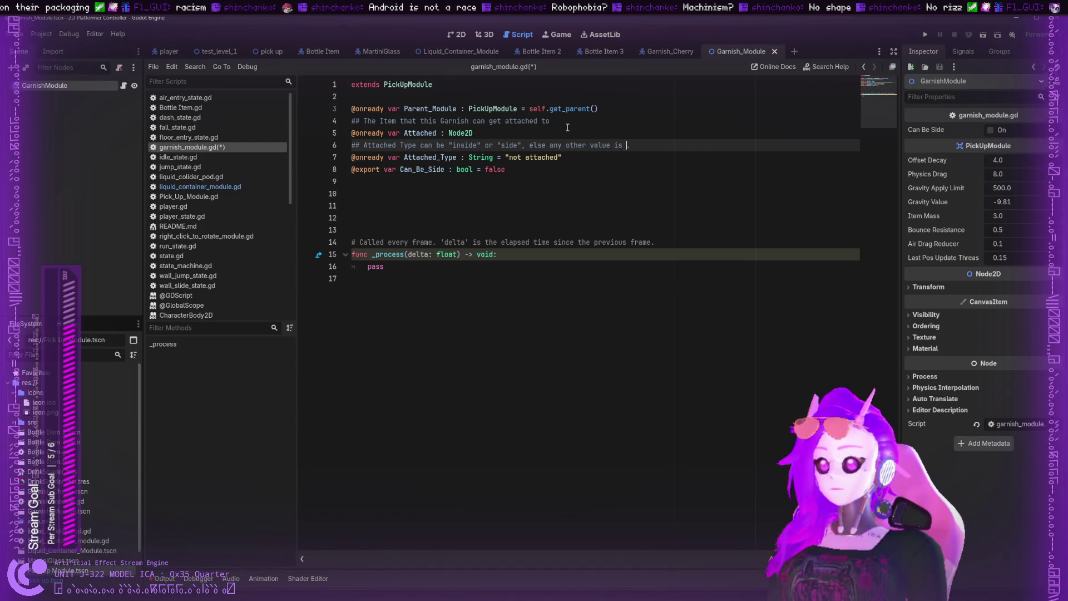
text(t attached)
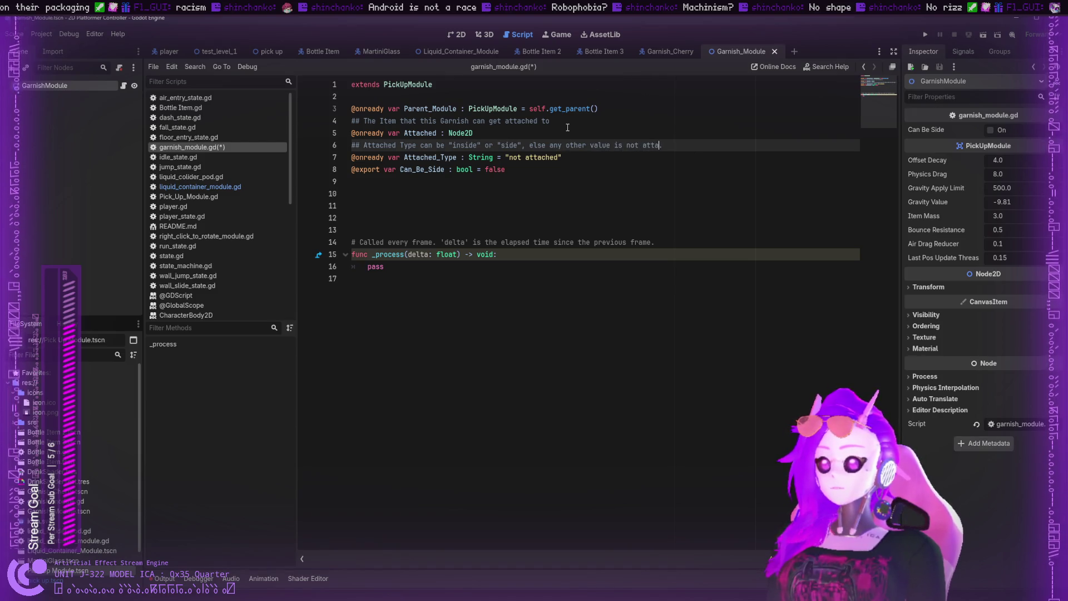
text(.)
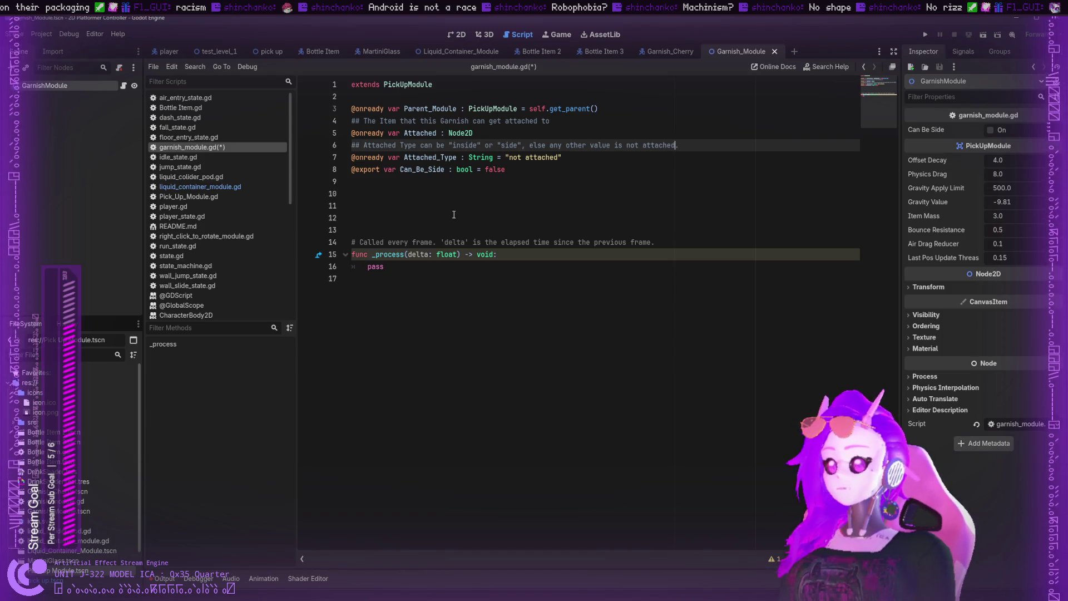
click(421, 183)
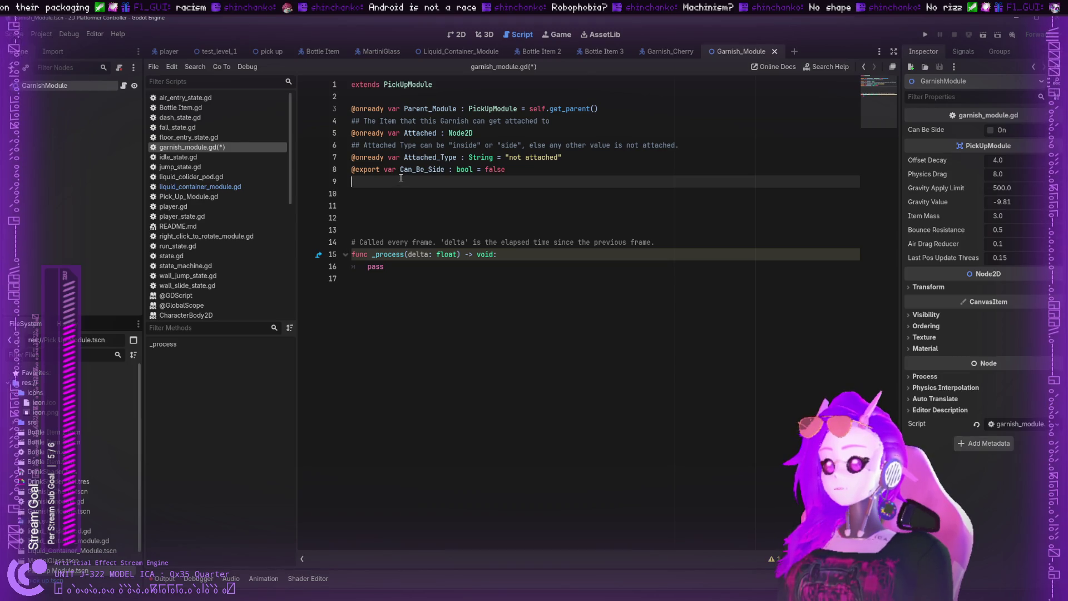
double_click(402, 169)
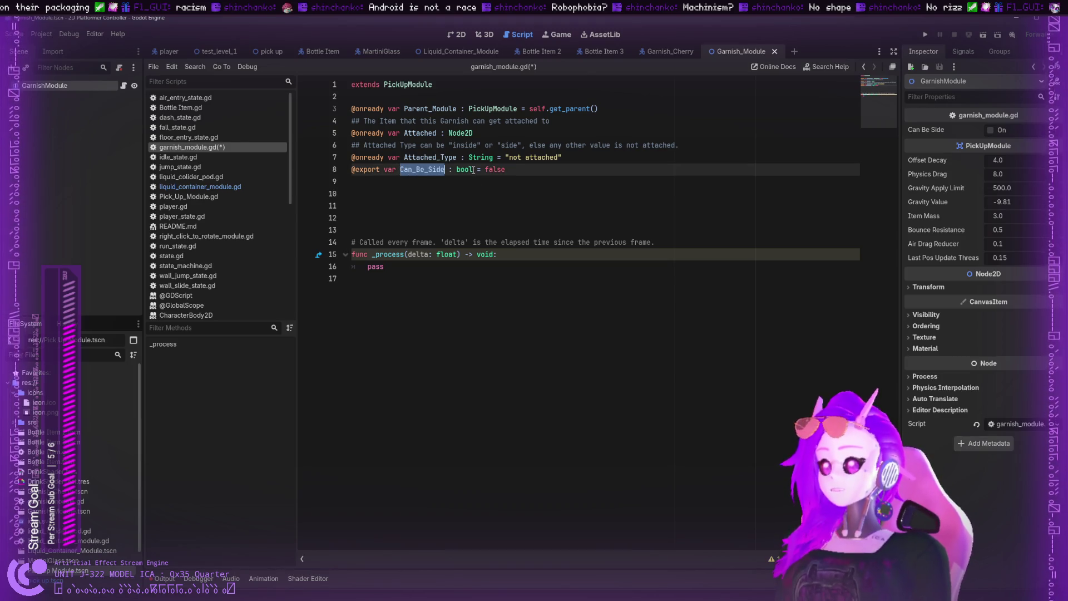
click(381, 216)
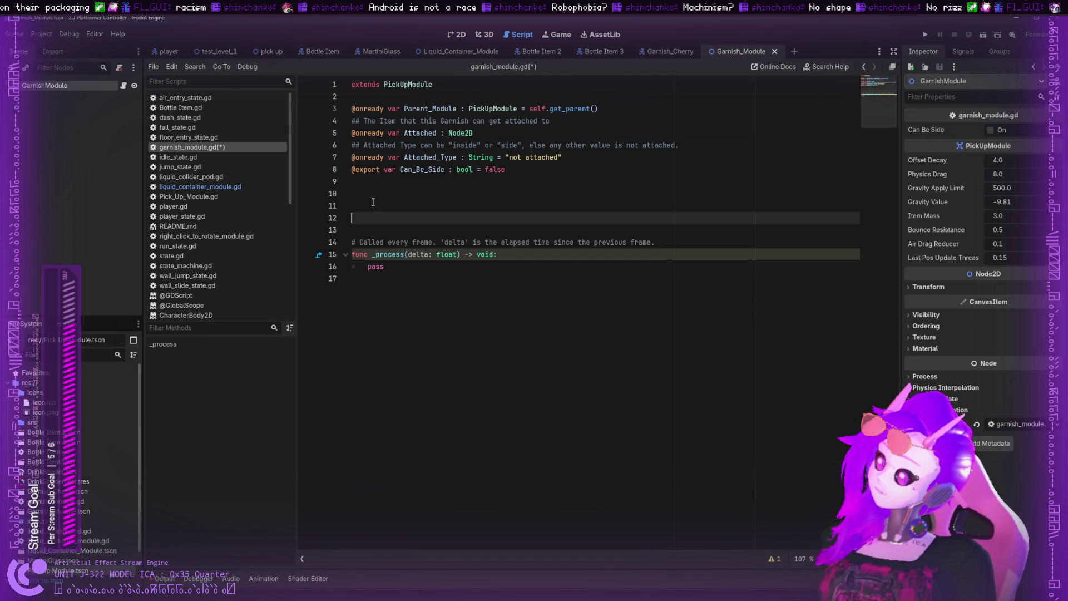
click(545, 186)
click(516, 172)
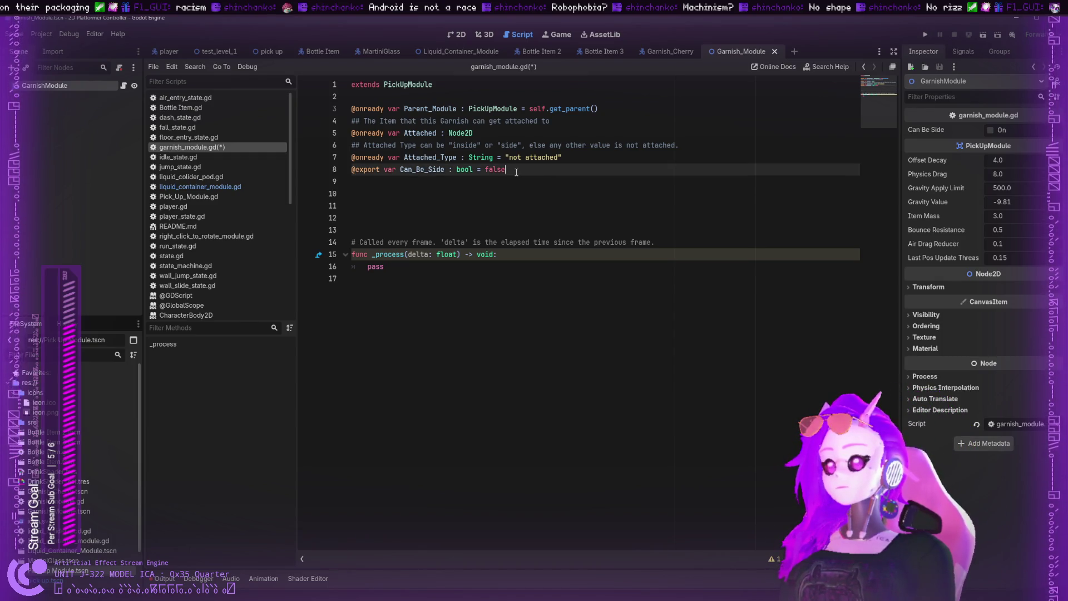
click(351, 170)
click(566, 174)
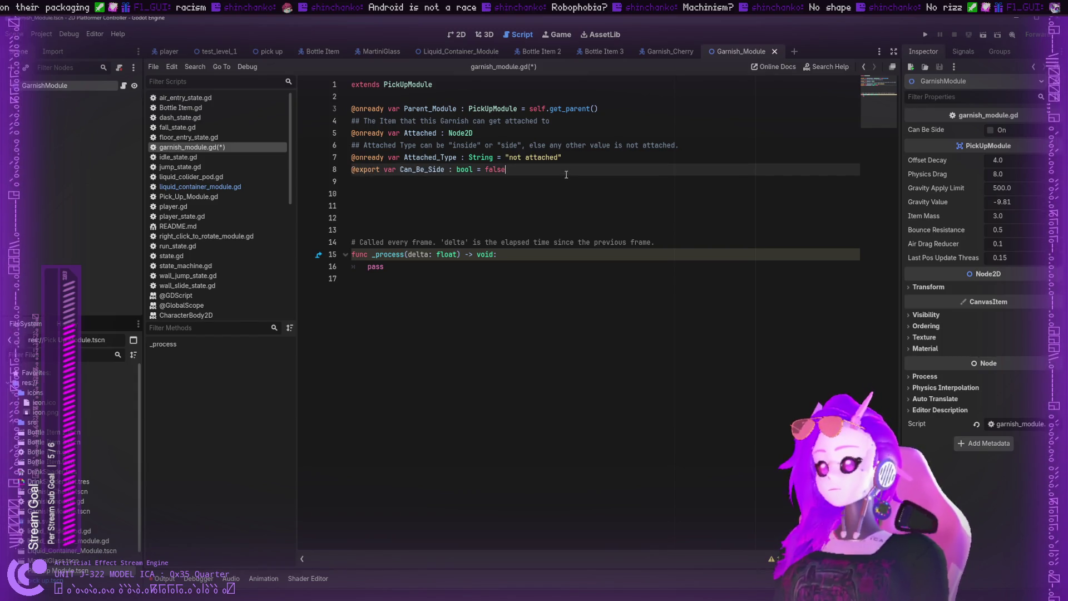
key(Return)
text(@onre)
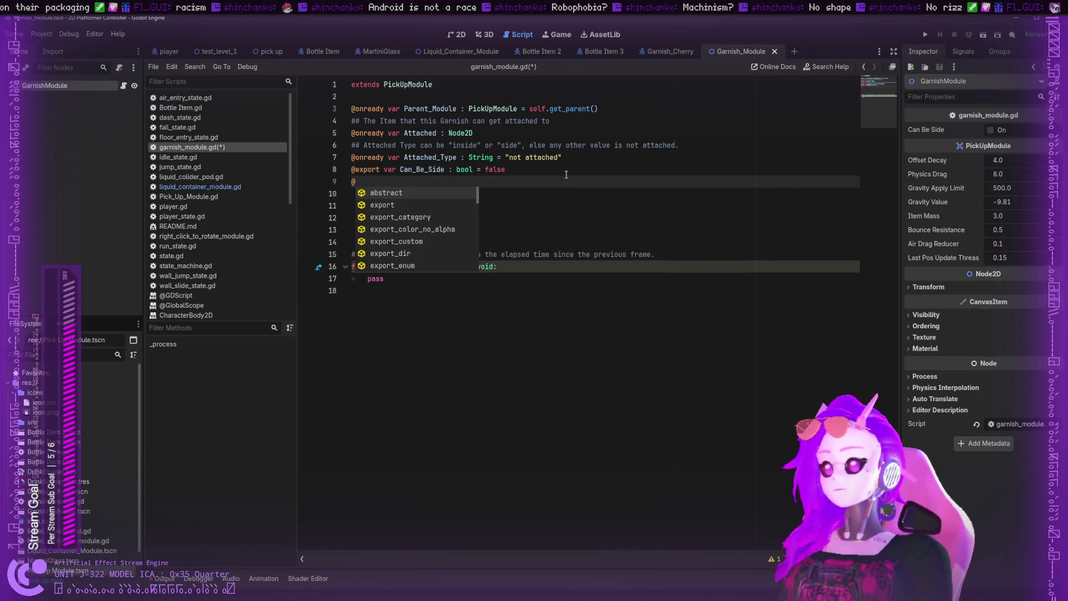
key(Return)
text(var Objec)
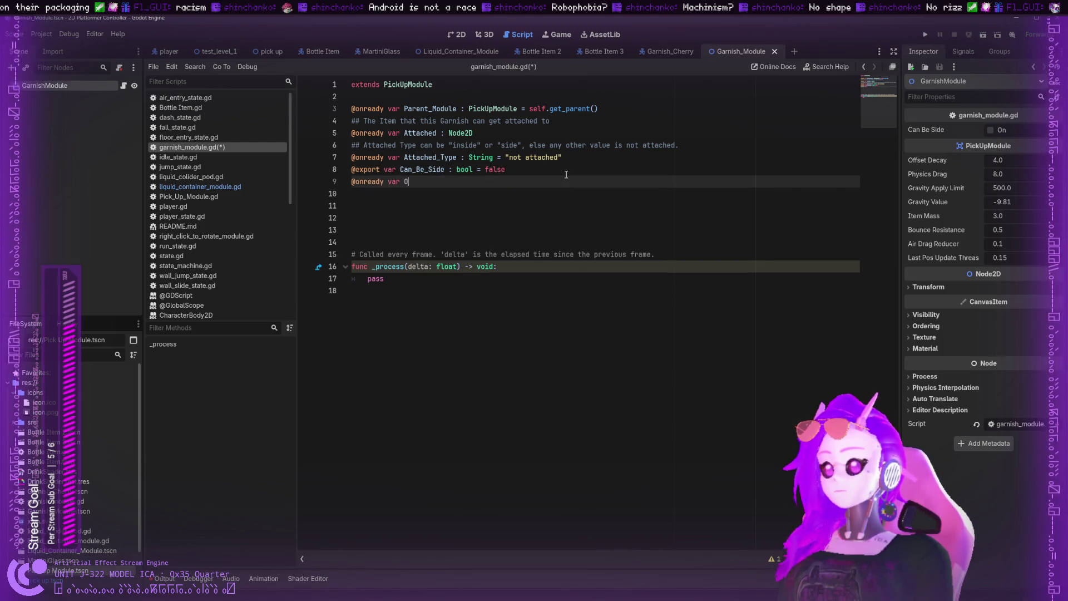
text(t)
key(BackSpace)
key(BackSpace)
key(BackSpace)
text(Attached_P)
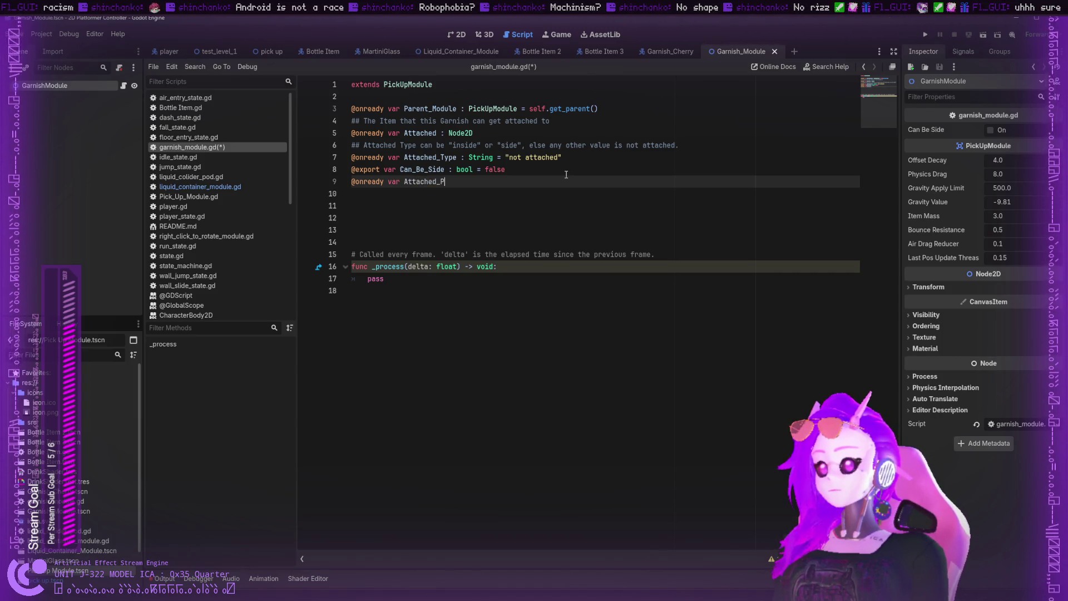
text(Offset : )
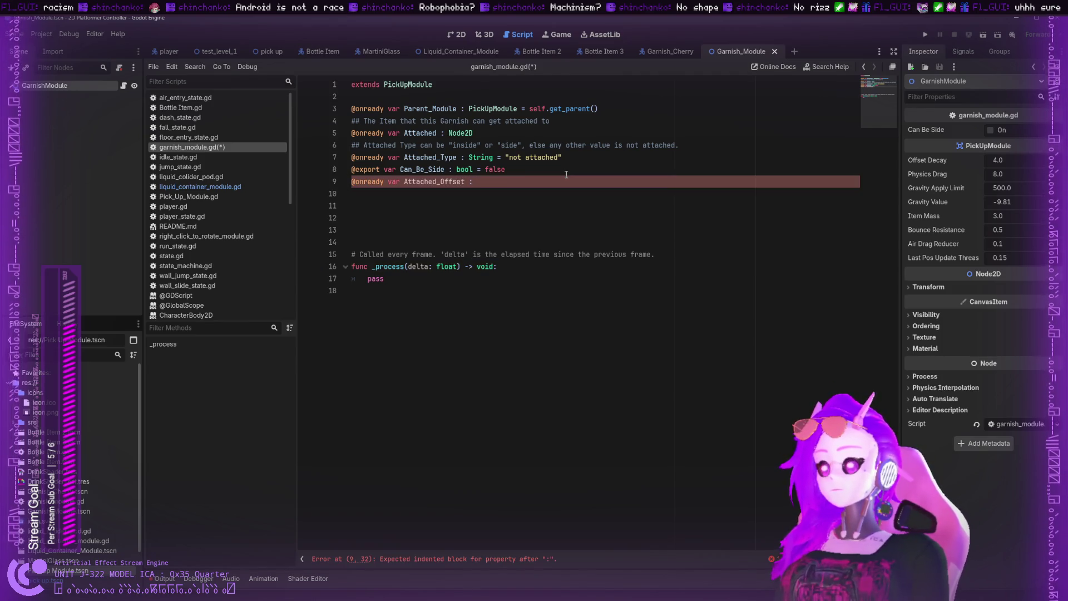
text(Vector2)
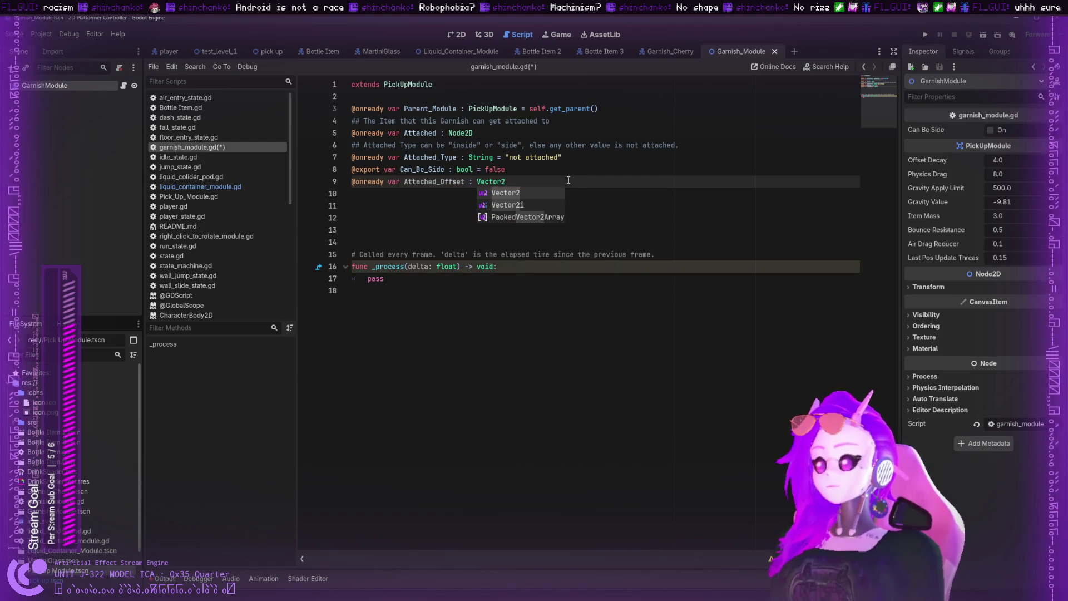
click(525, 211)
click(502, 170)
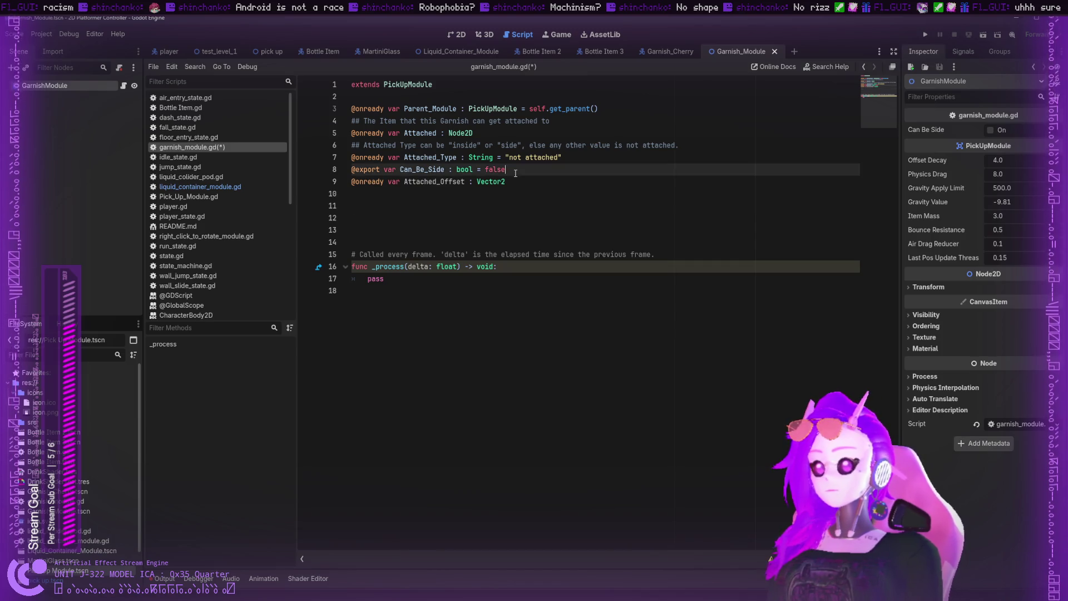
click(503, 195)
key(ctrl+s)
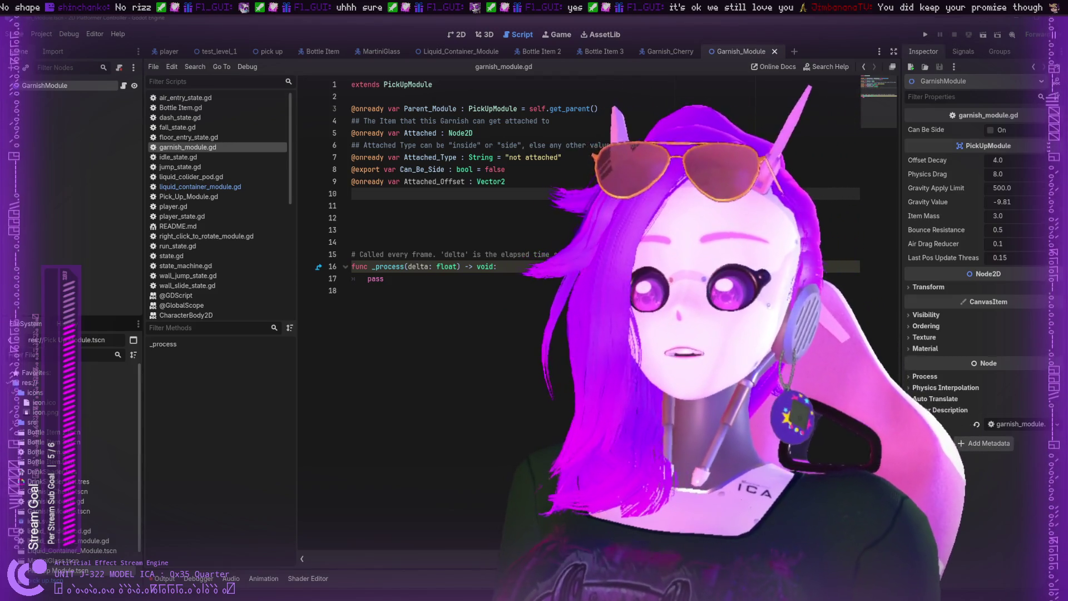
mouse_move(508, 181)
mouse_down()
mouse_move(423, 167)
mouse_move(406, 99)
mouse_up()
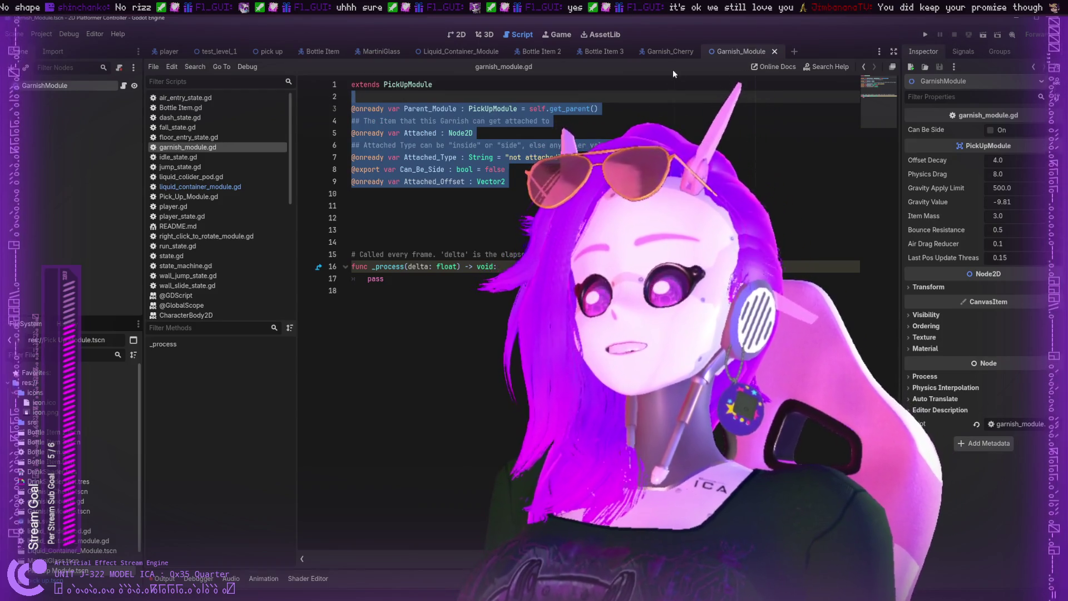
click(652, 50)
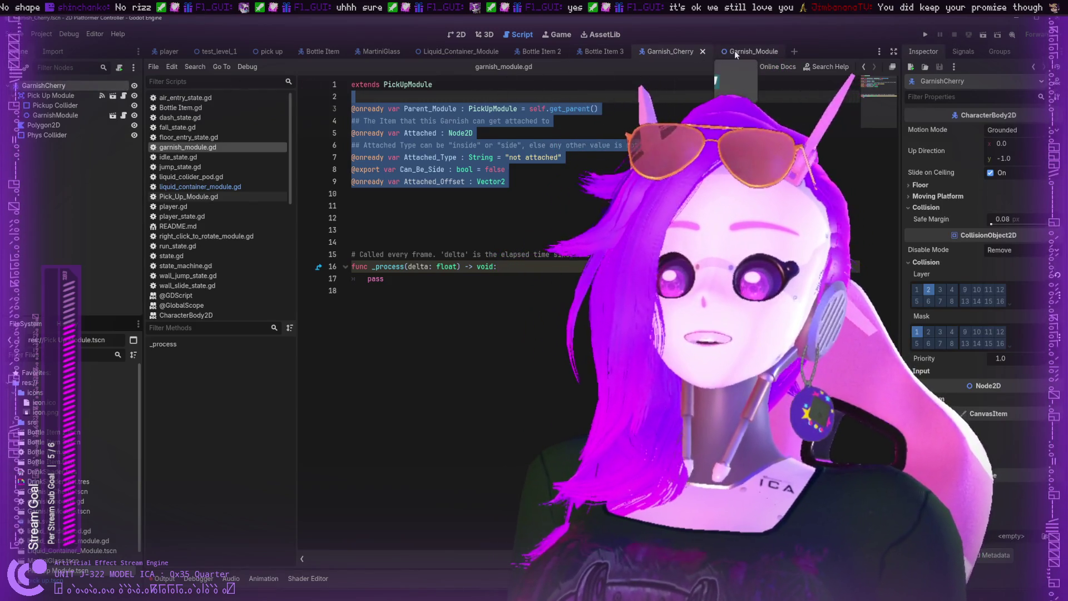
click(735, 51)
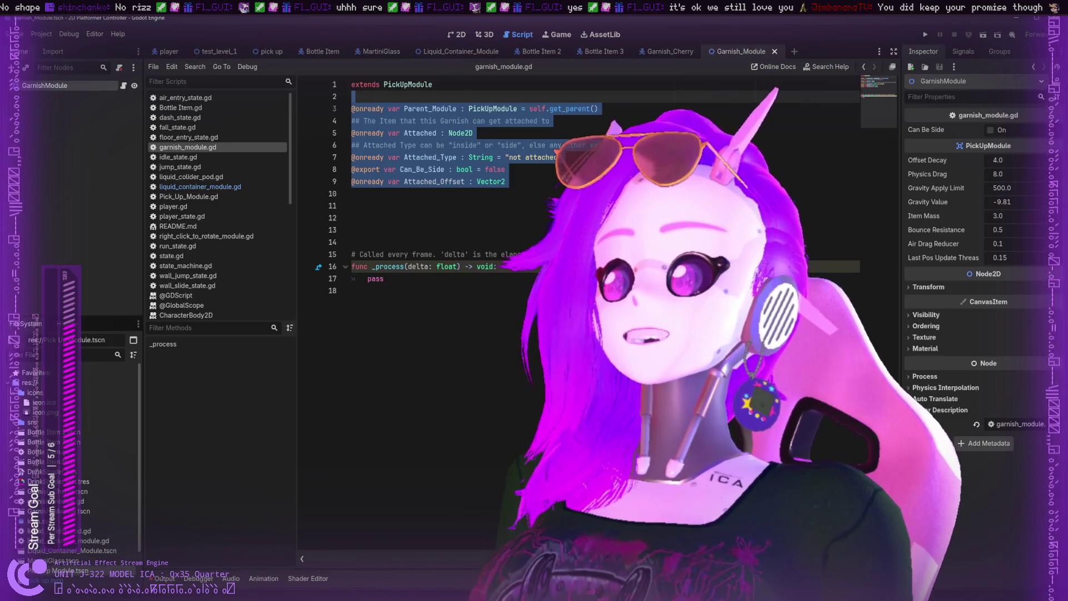
click(529, 183)
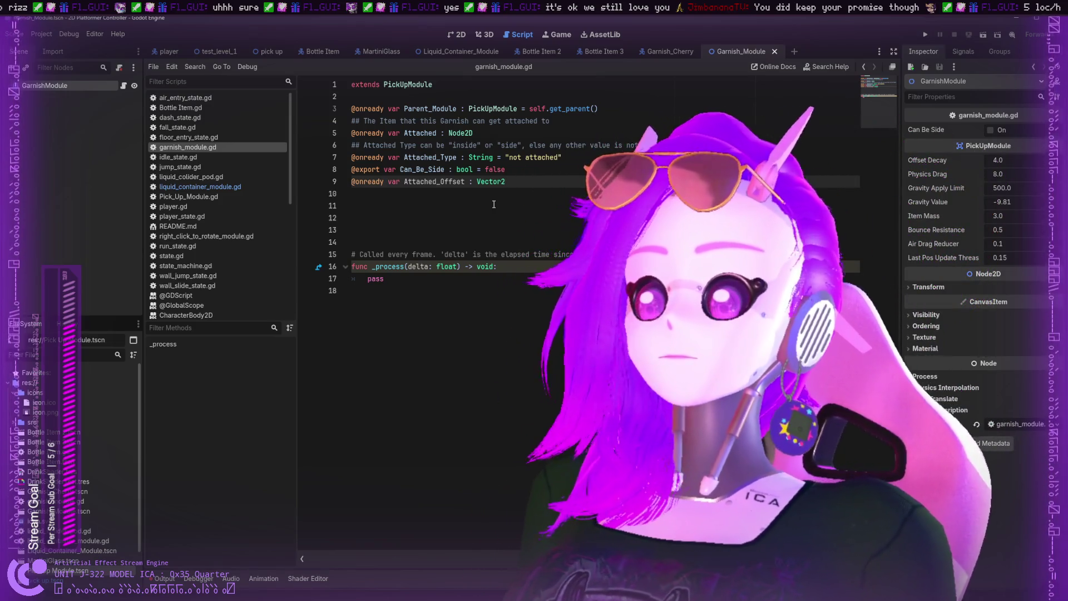
mouse_move(528, 186)
mouse_down()
mouse_move(378, 149)
mouse_move(348, 86)
mouse_up()
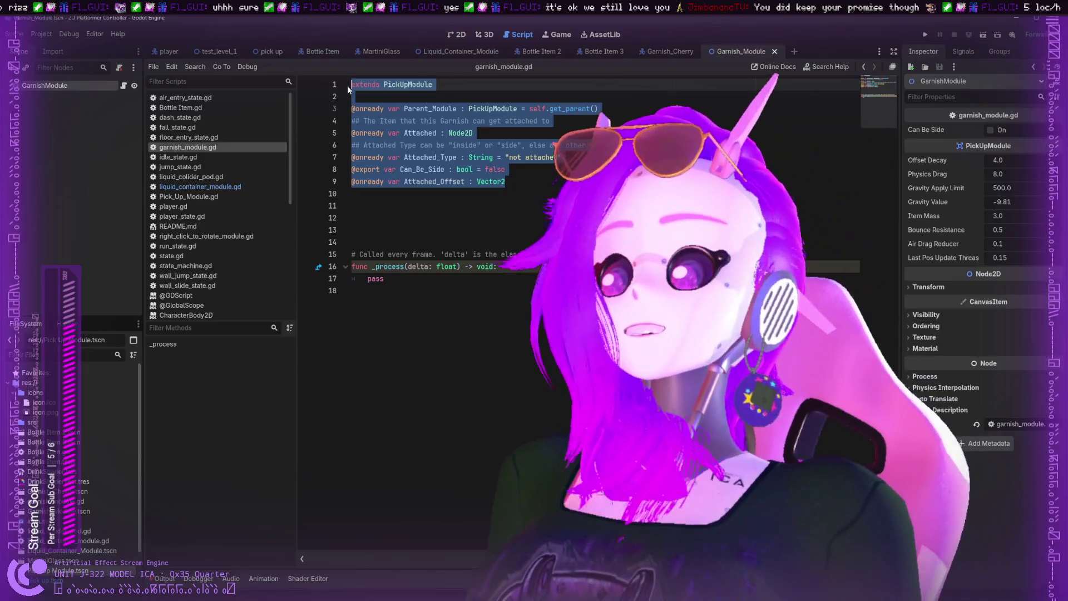